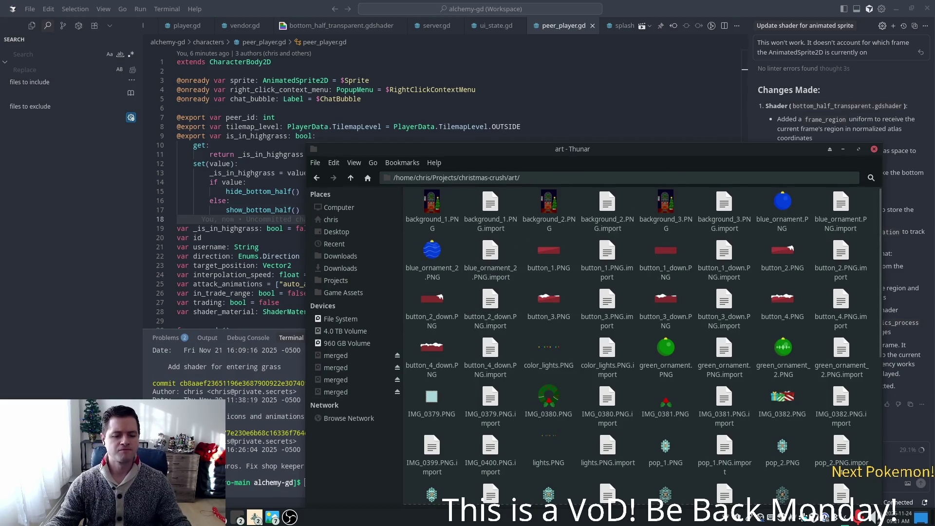
Step: Switch from Thunar to the GIMP window showing the game screenshot
key("alt+Tab")
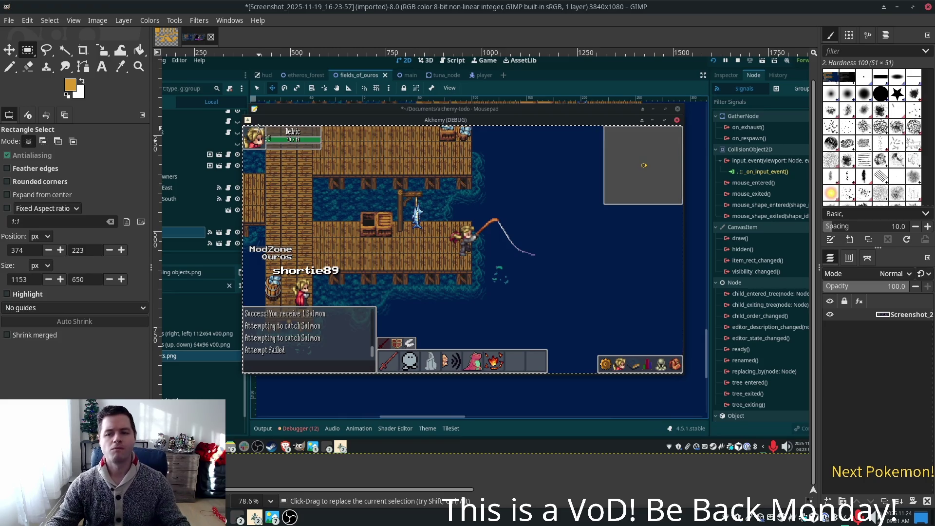
Step: Create a new blank image with width 1920 and height 1080 pixels
left_click(10, 21)
left_click(24, 32)
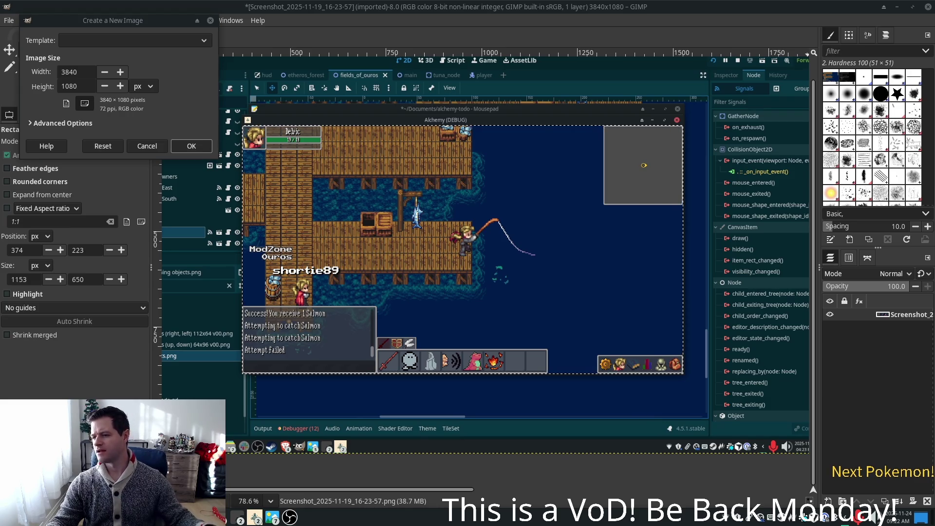
left_click(74, 73)
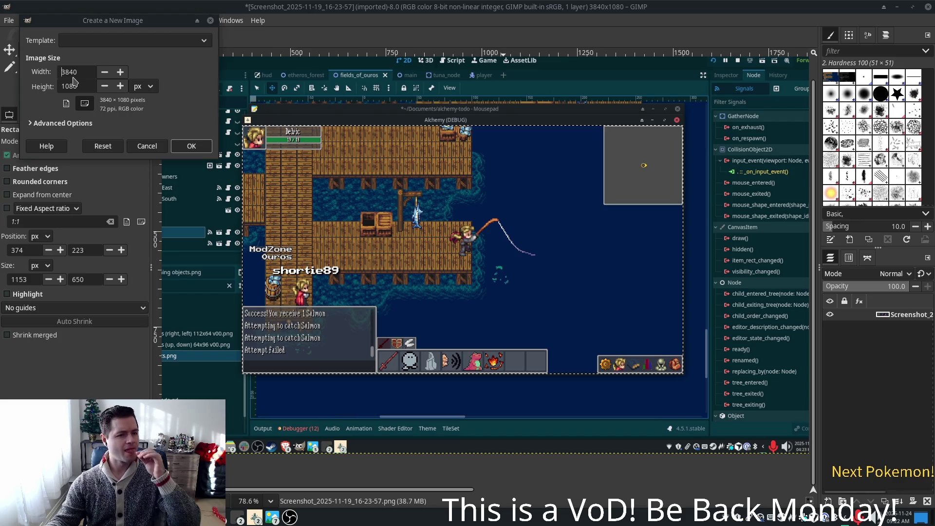
double_click(75, 73)
type("192")
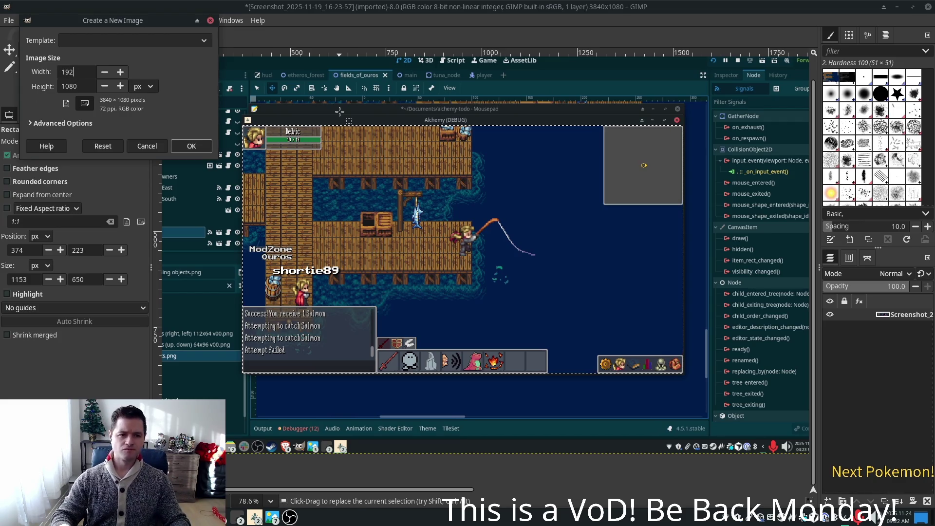
type("0")
key("Tab")
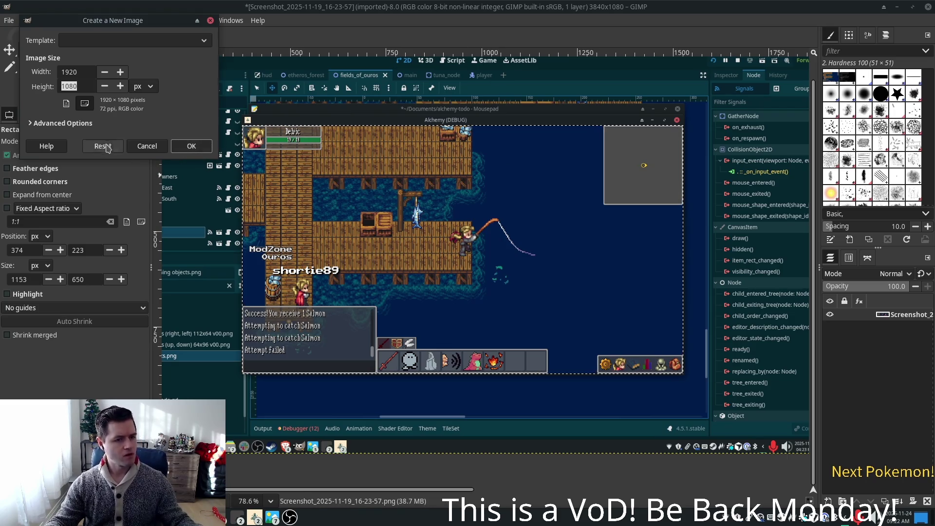
left_click(191, 149)
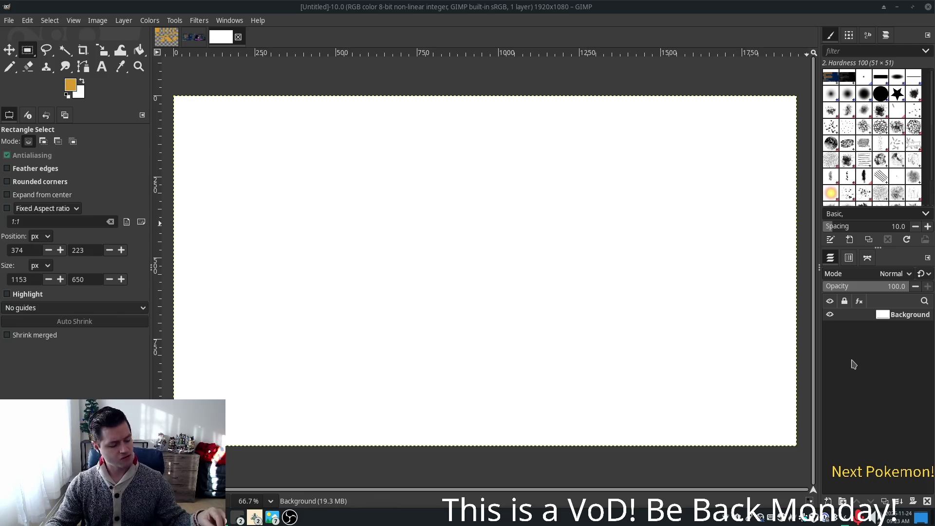
left_click(830, 314)
Step: Open the New Layer dialog from the Background layer's context menu
right_click(838, 316)
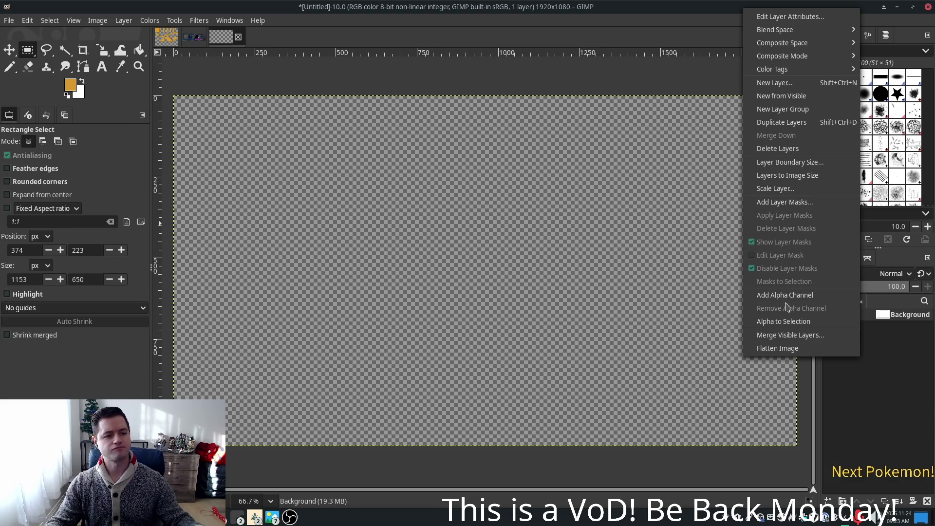
left_click(787, 84)
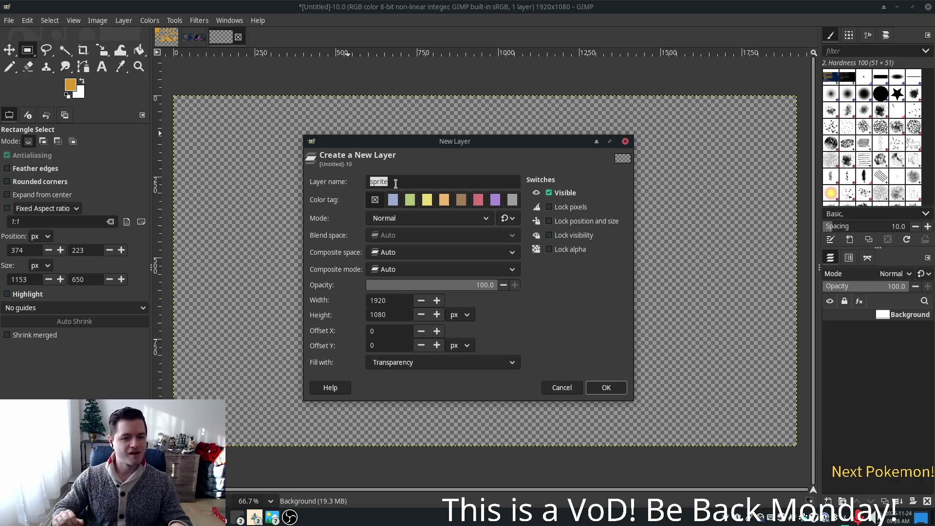
Step: Create a transparent layer named Border, then list the open file manager windows
type("bOR")
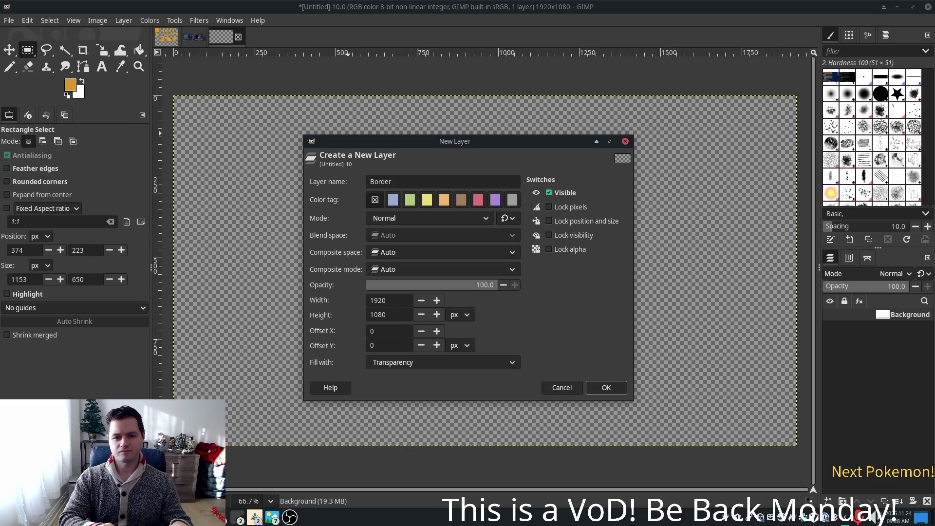
key("Return")
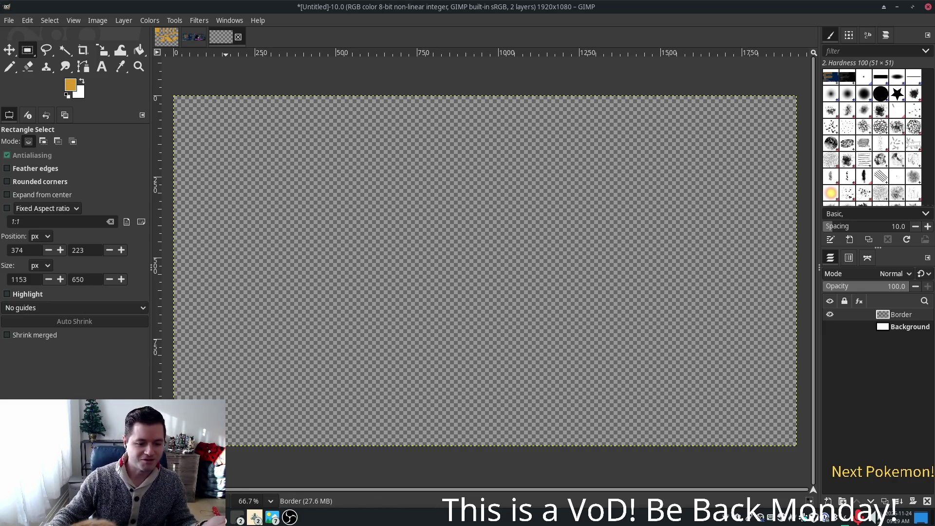
left_click(237, 517)
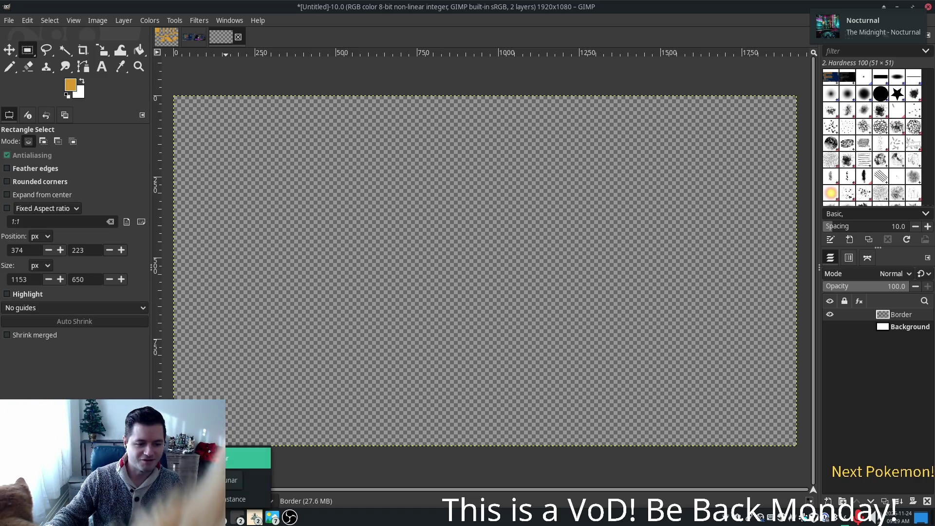
Step: Drag color_lights.PNG from the art folder onto the GIMP canvas as a new layer
left_click(256, 483)
mouse_move(545, 151)
left_mouse_down()
mouse_move(395, 108)
mouse_move(263, 106)
left_mouse_up()
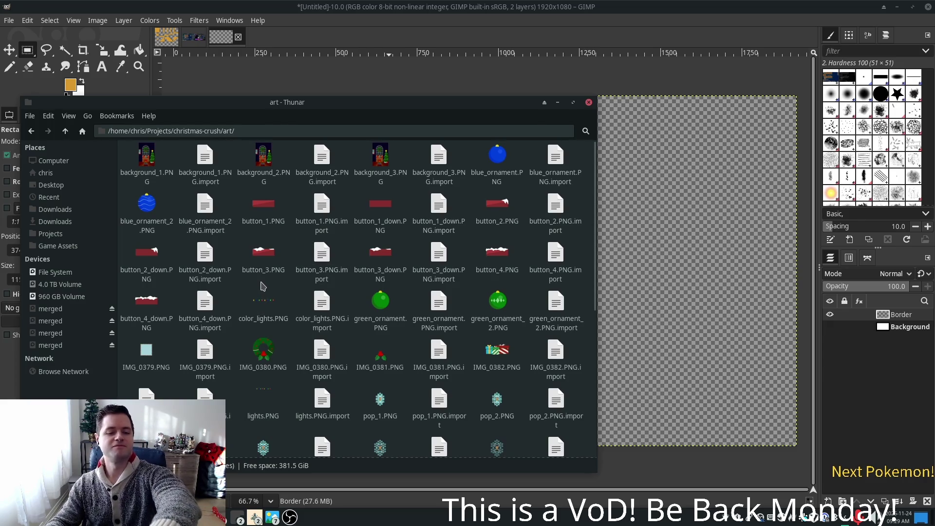
mouse_move(263, 305)
left_mouse_down()
mouse_move(691, 167)
mouse_move(694, 151)
mouse_move(640, 159)
left_mouse_up()
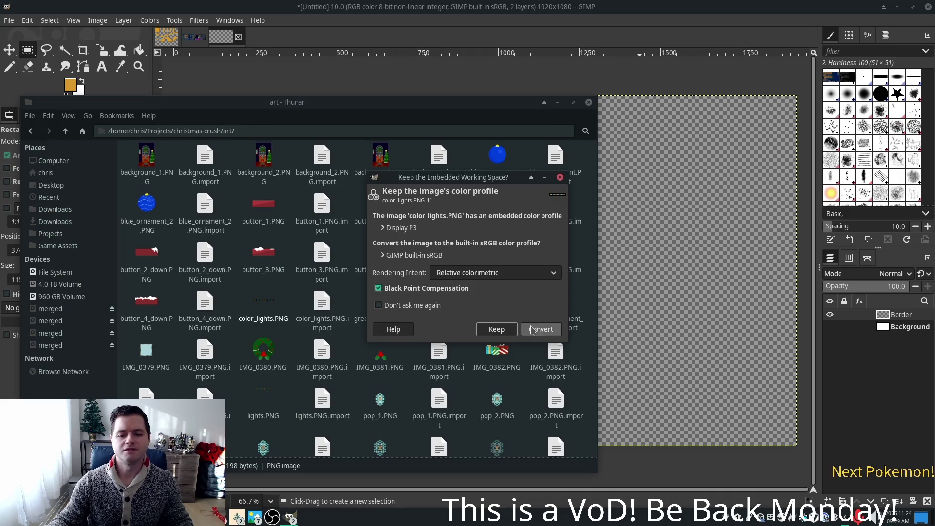
left_click(505, 332)
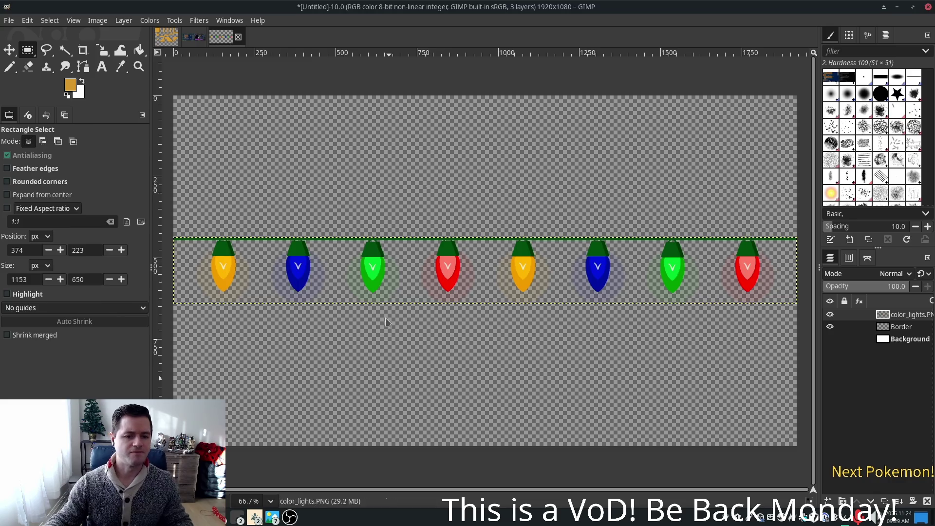
Step: Confirm color_lights.PNG is 1920×205 in its Properties, then close the file manager
key("alt+Tab")
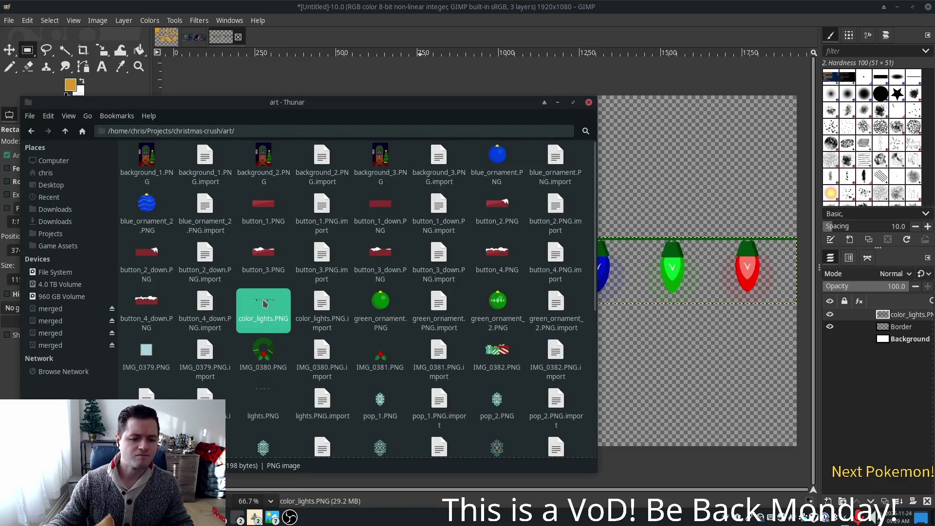
right_click(262, 301)
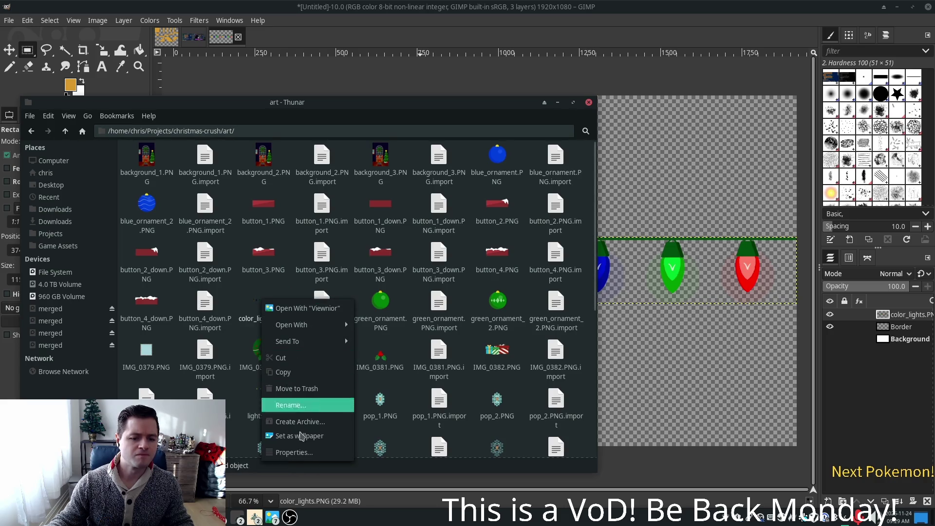
left_click(302, 457)
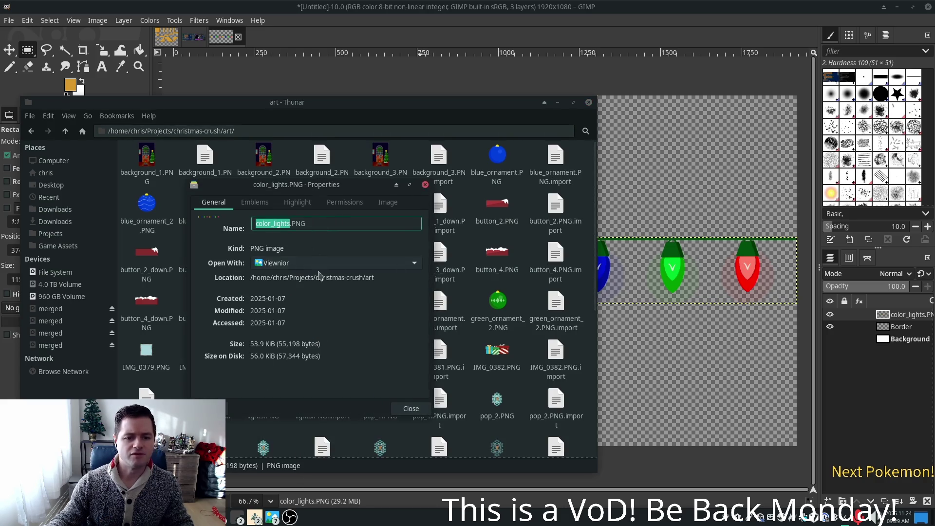
left_click(388, 202)
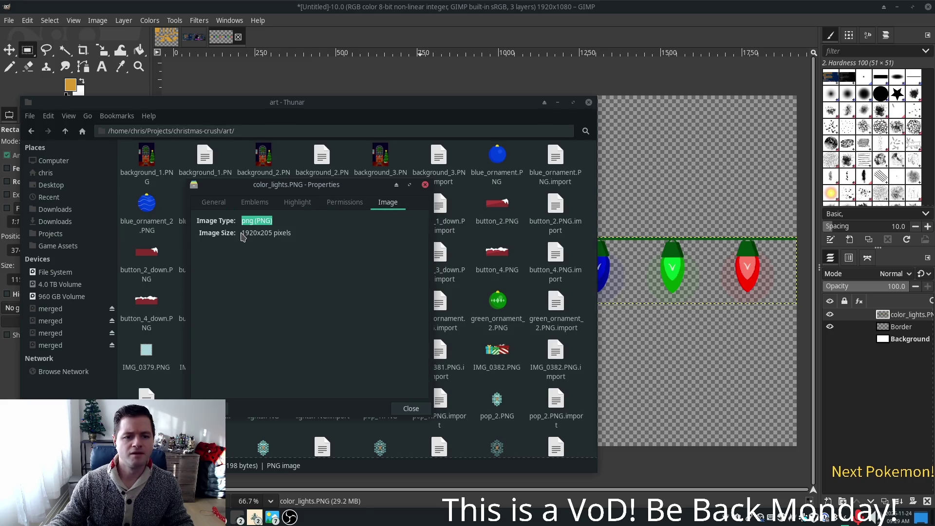
left_click(425, 184)
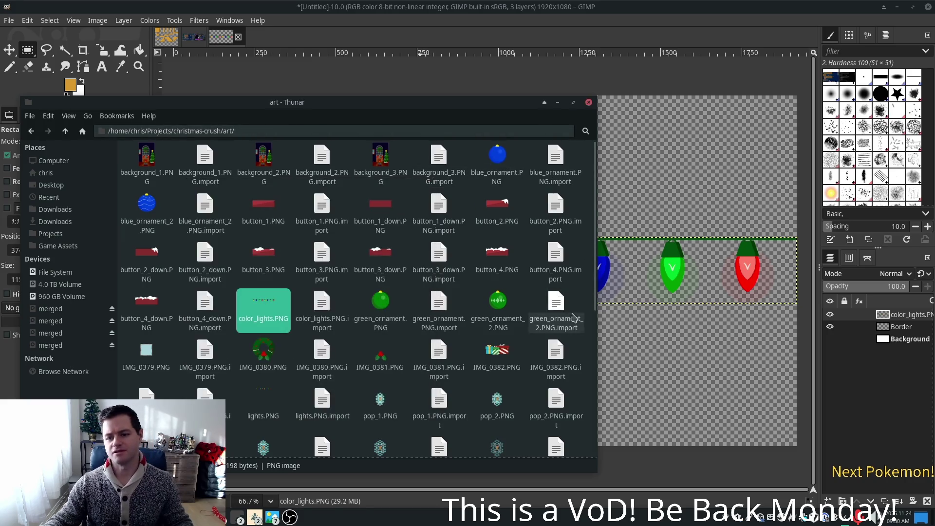
left_click(589, 102)
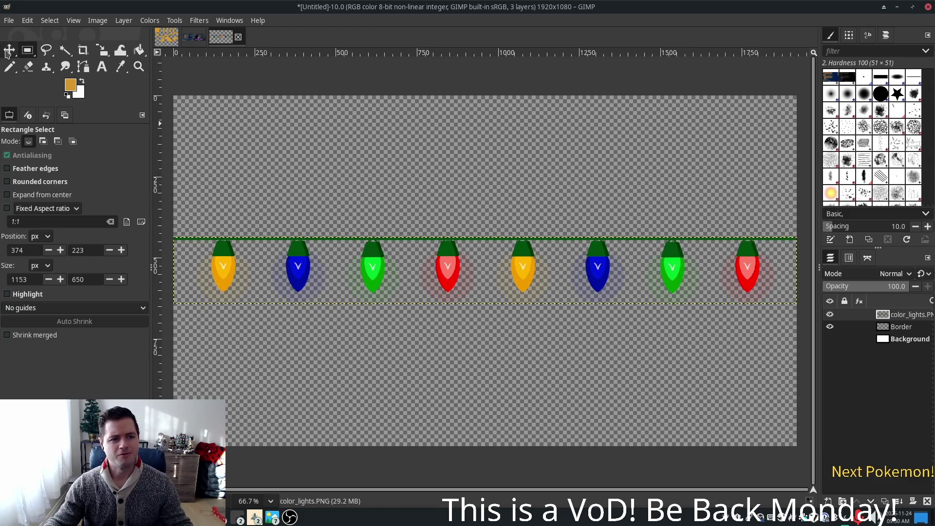
Step: Select the Move tool and reveal the tools grouped with it
left_click(9, 50)
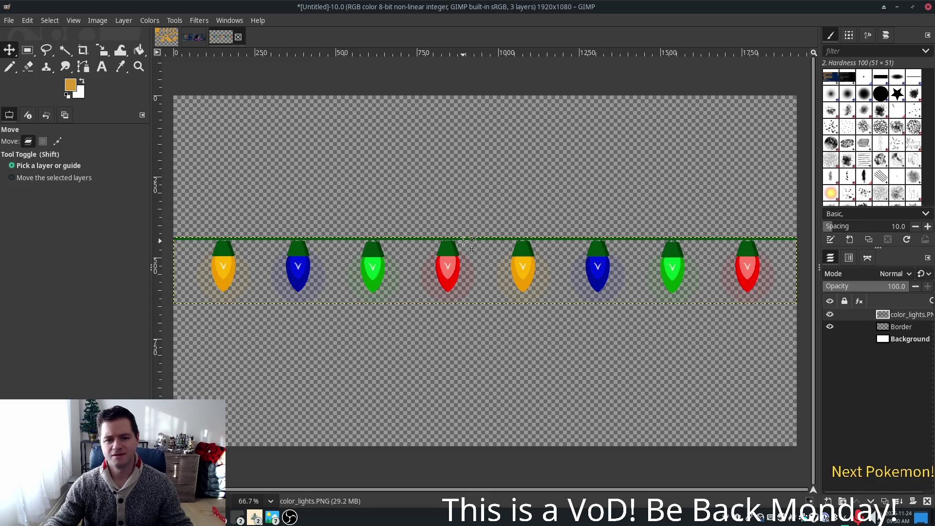
right_click(9, 49)
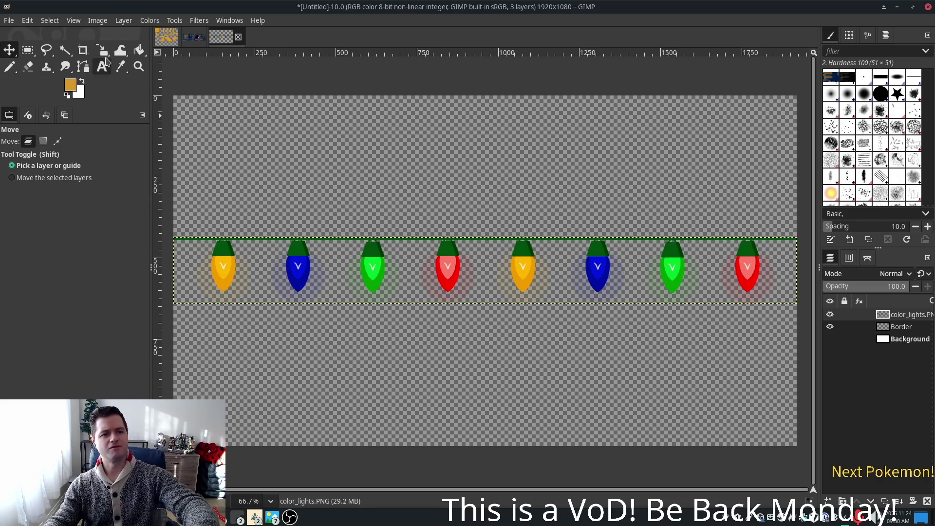
Step: Scale the color_lights layer proportionally down to 628×67 pixels with Keep aspect on
left_click(102, 49)
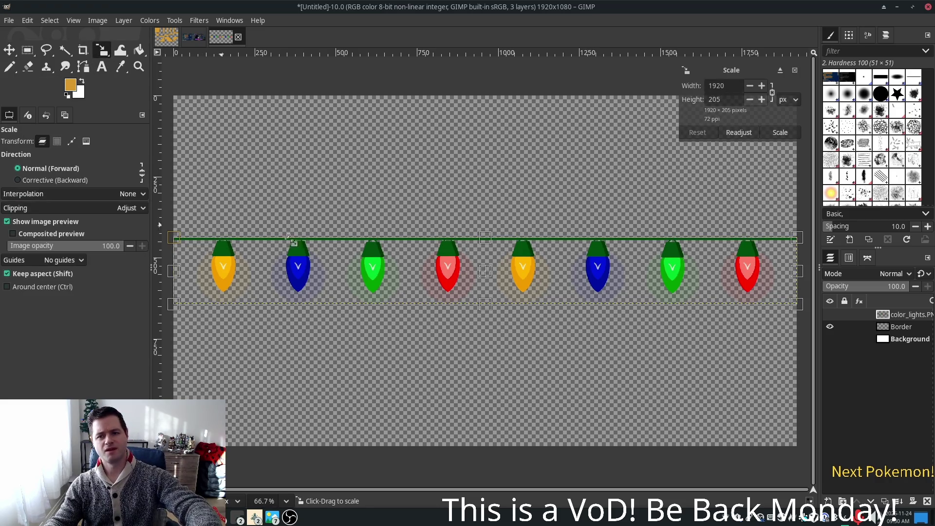
left_click(773, 92)
left_click(772, 93)
mouse_move(796, 297)
left_mouse_down()
mouse_move(747, 273)
mouse_move(377, 199)
left_mouse_up()
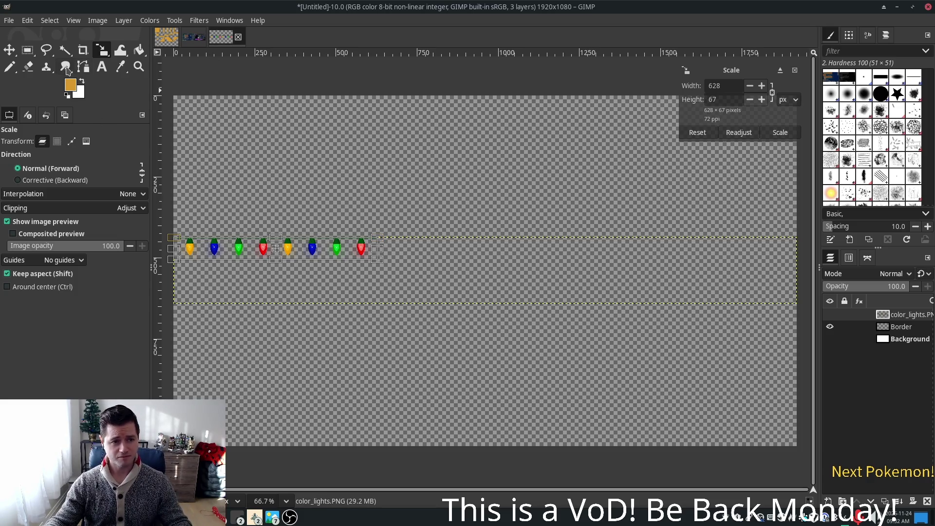
key("Return")
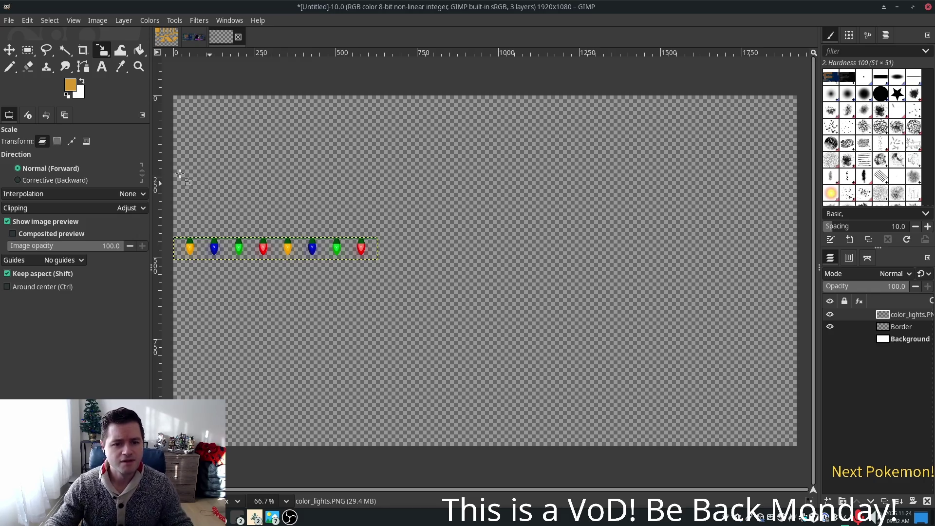
Step: Move the scaled bulb row up flush against the canvas's top-left corner
left_click(10, 51)
left_click_drag(263, 257, 264, 118)
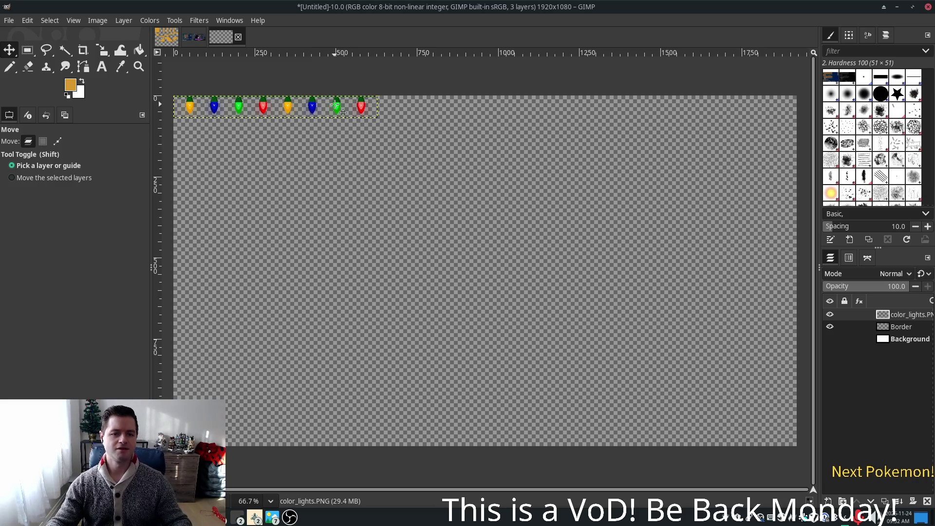
scroll(241, 83, "up", 1, "ctrl")
scroll(382, 215, "up", 2, "ctrl")
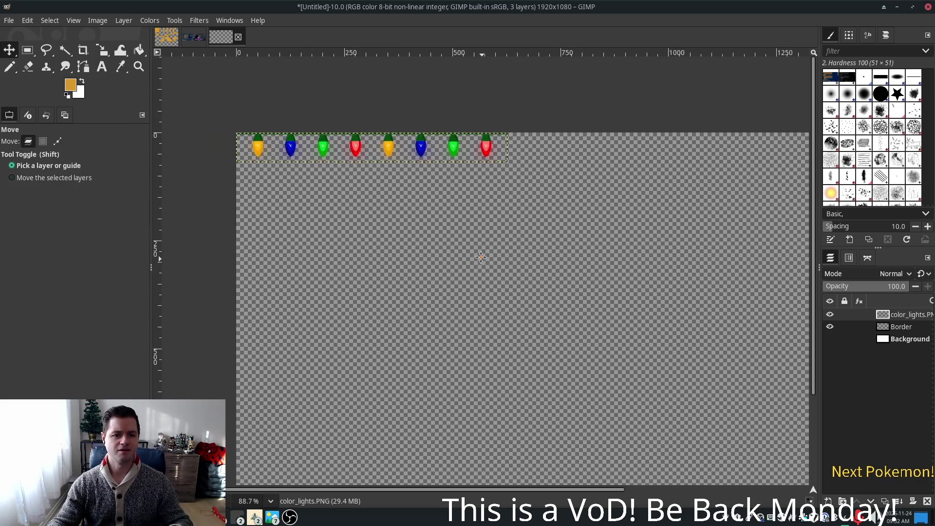
scroll(591, 273, "down", 3)
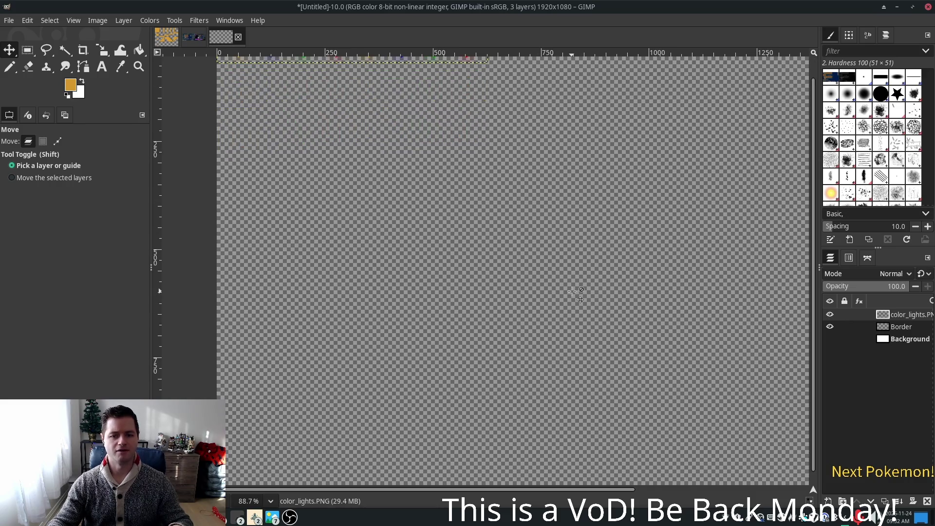
scroll(591, 274, "down", 2, "ctrl")
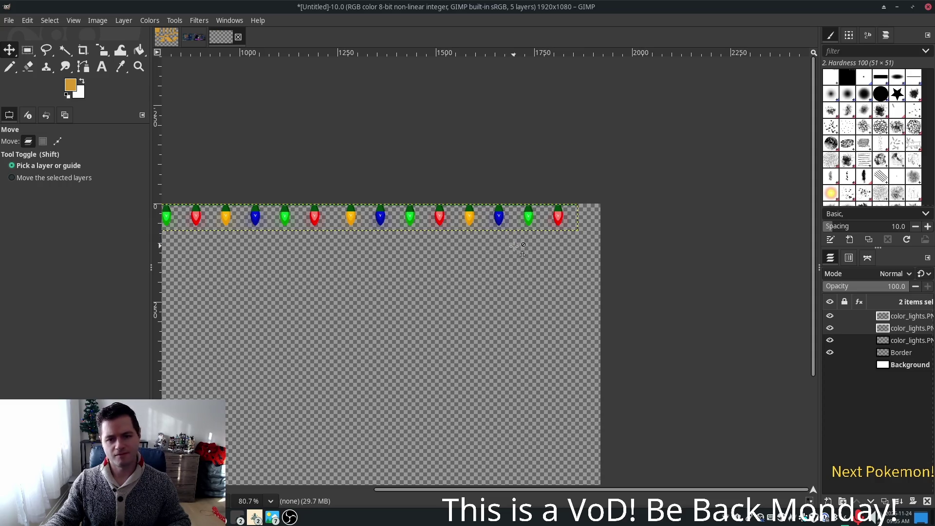
Step: Duplicate the top bulb-row layer and align the copy end to end on its right
left_click(899, 316)
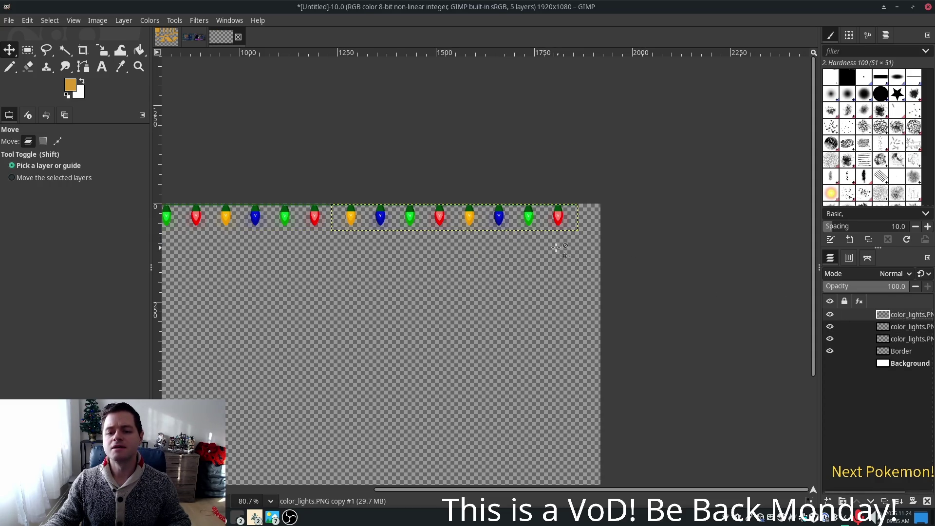
key("shift+ctrl+d")
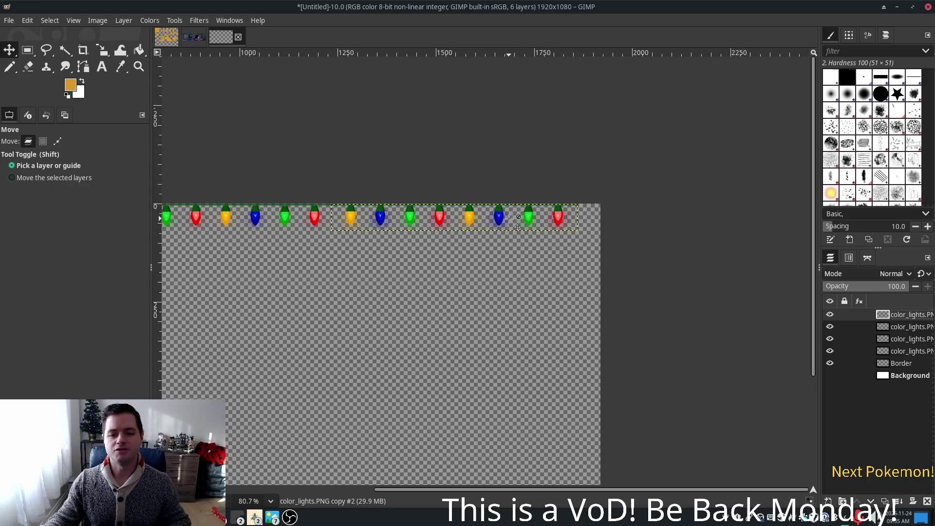
mouse_move(508, 219)
left_mouse_down()
mouse_move(758, 219)
mouse_move(745, 218)
left_mouse_up()
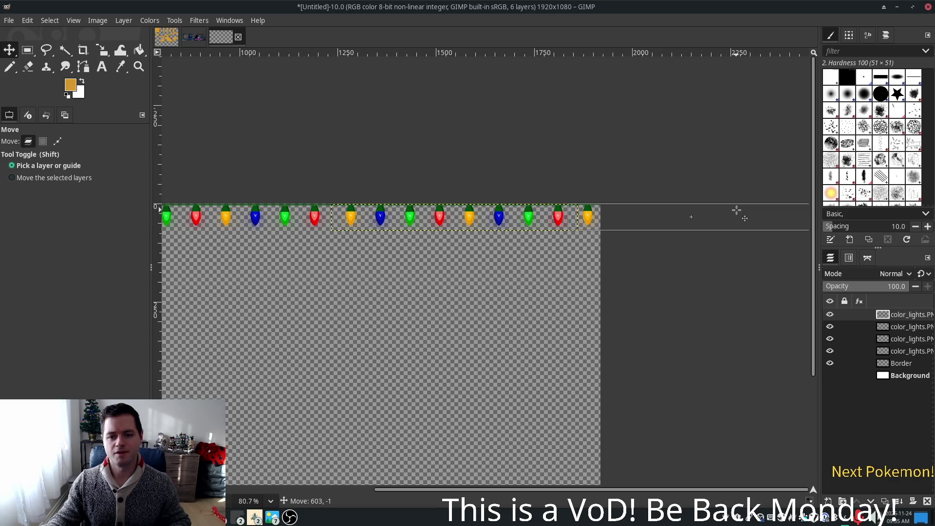
left_click_drag(736, 211, 736, 211)
scroll(588, 238, "up", 1, "ctrl")
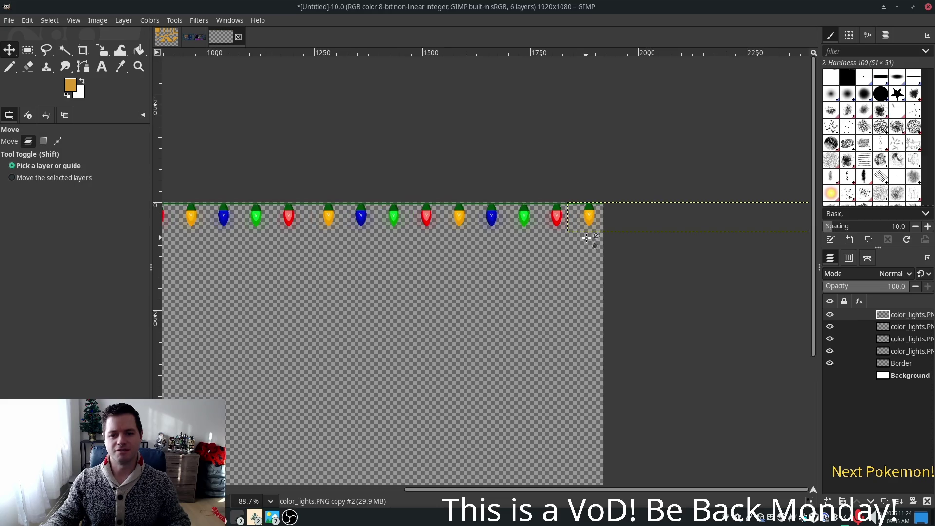
scroll(592, 228, "up", 2, "ctrl")
scroll(591, 217, "up", 10, "ctrl")
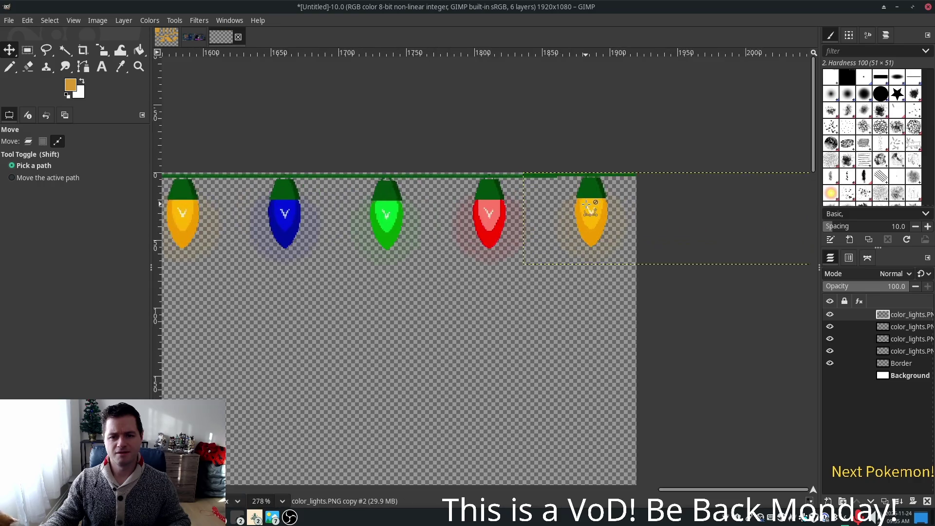
scroll(587, 207, "up", 4, "ctrl")
left_click_drag(593, 185, 591, 187)
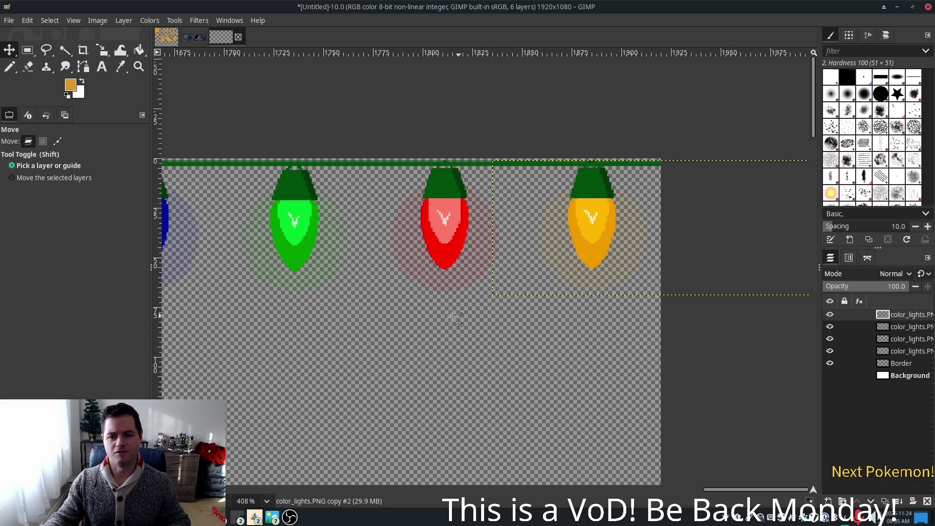
scroll(425, 320, "down", 3, "ctrl")
scroll(426, 321, "down", 6, "ctrl")
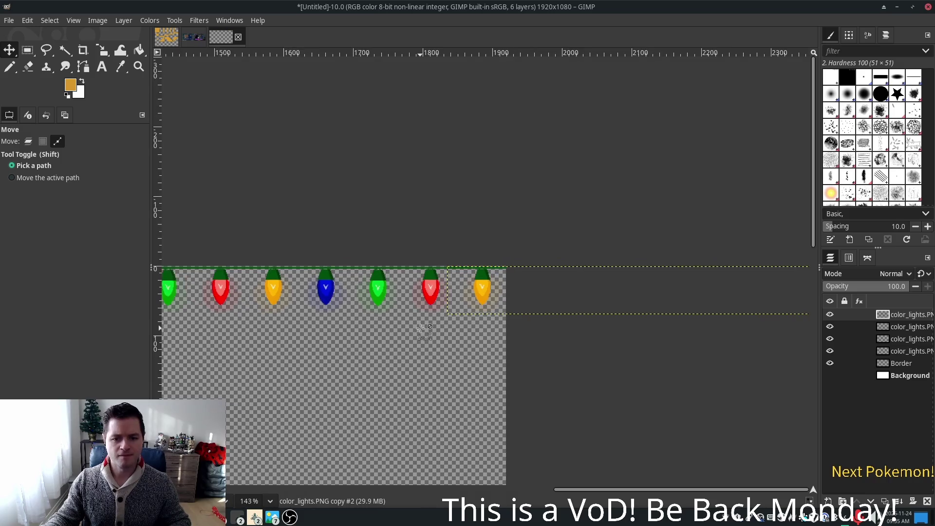
scroll(425, 332, "down", 6, "ctrl")
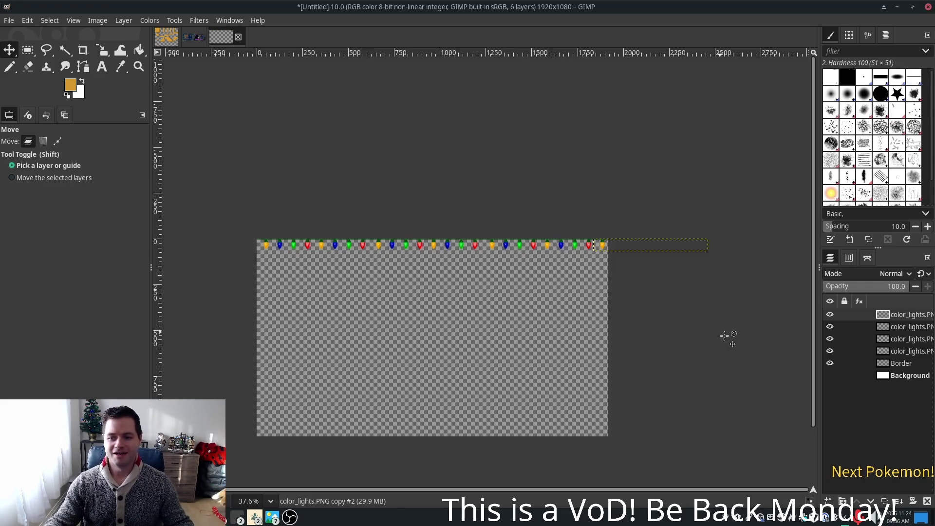
Step: Merge the bulb-row layers down four times into the Border layer
right_click(901, 316)
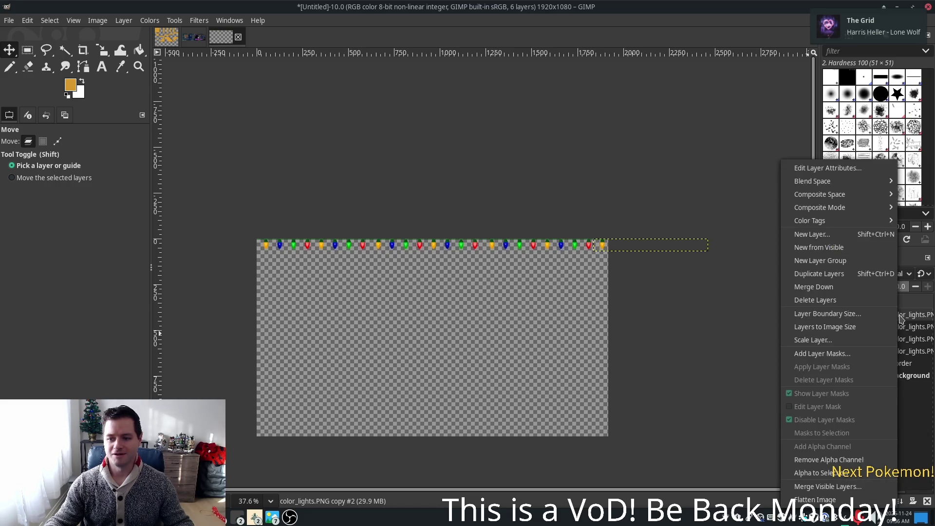
left_click(859, 288)
right_click(898, 319)
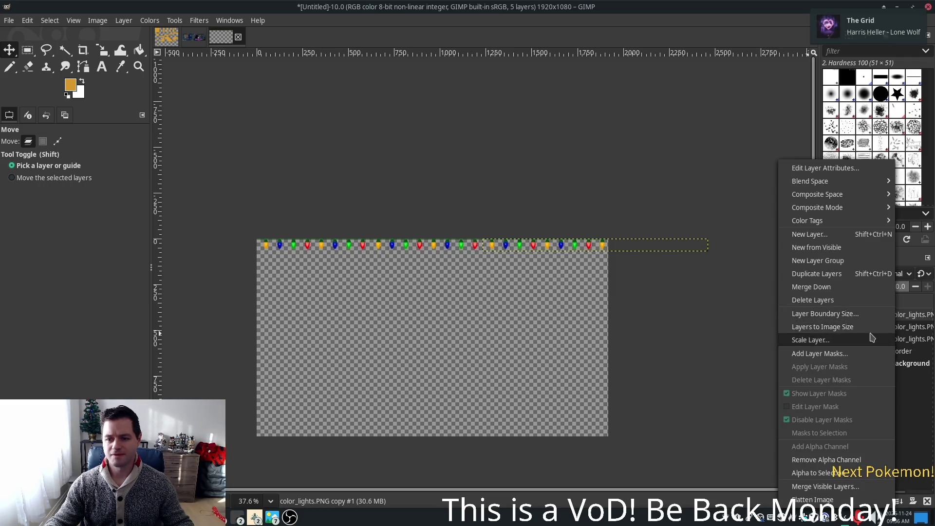
left_click(828, 288)
right_click(900, 319)
left_click(828, 299)
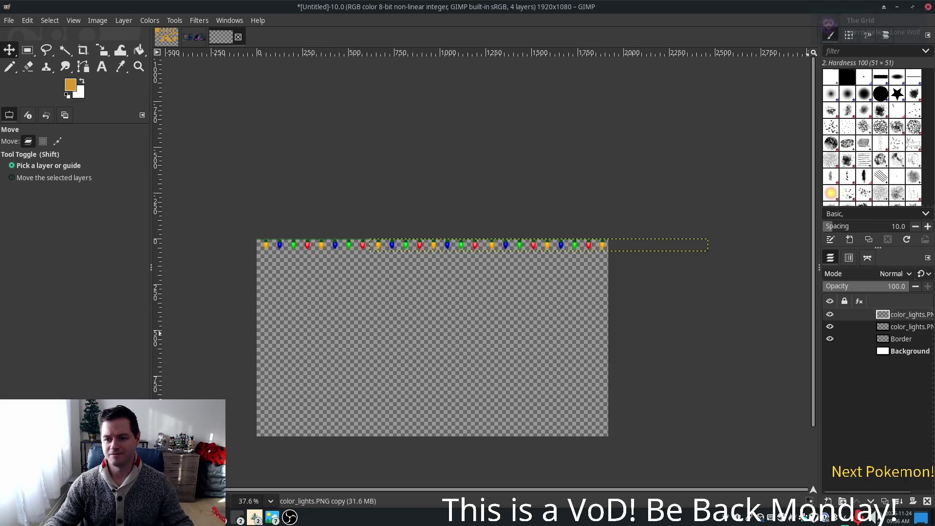
right_click(900, 319)
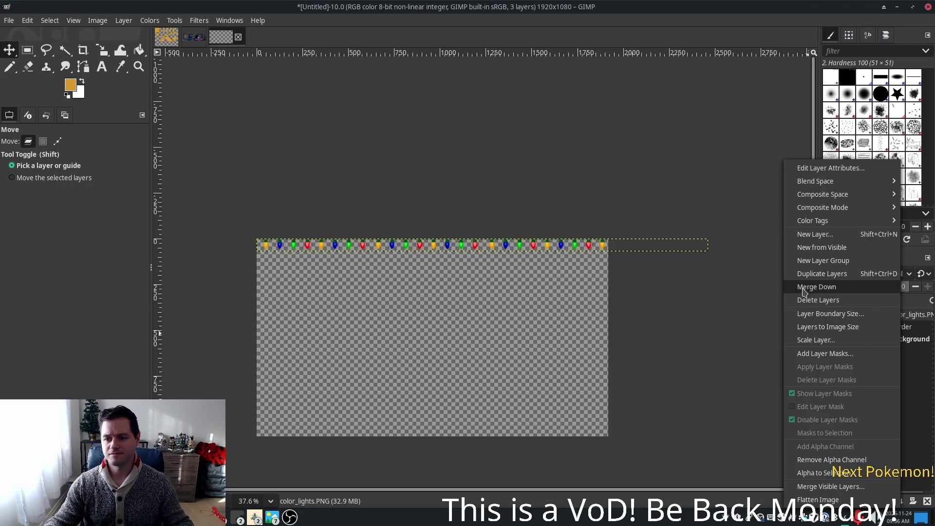
left_click(818, 289)
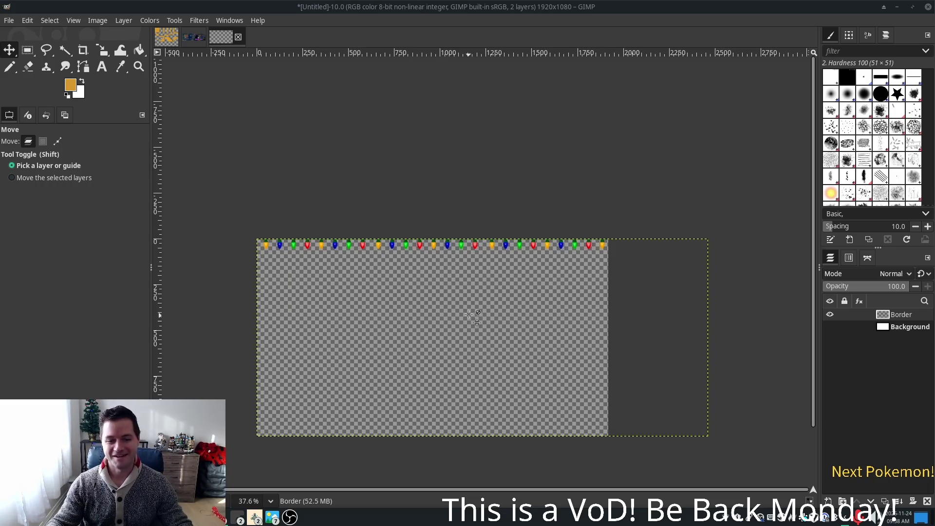
Step: Zoom the canvas out to 66.7% so the full string of bulbs along the top edge shows
scroll(428, 257, "up", 1)
scroll(427, 258, "up", 1)
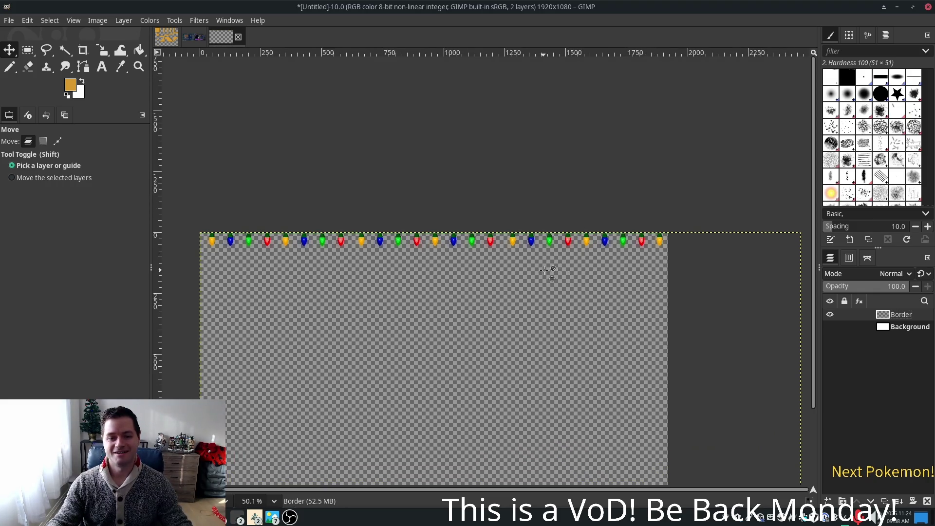
scroll(220, 222, "up", 1)
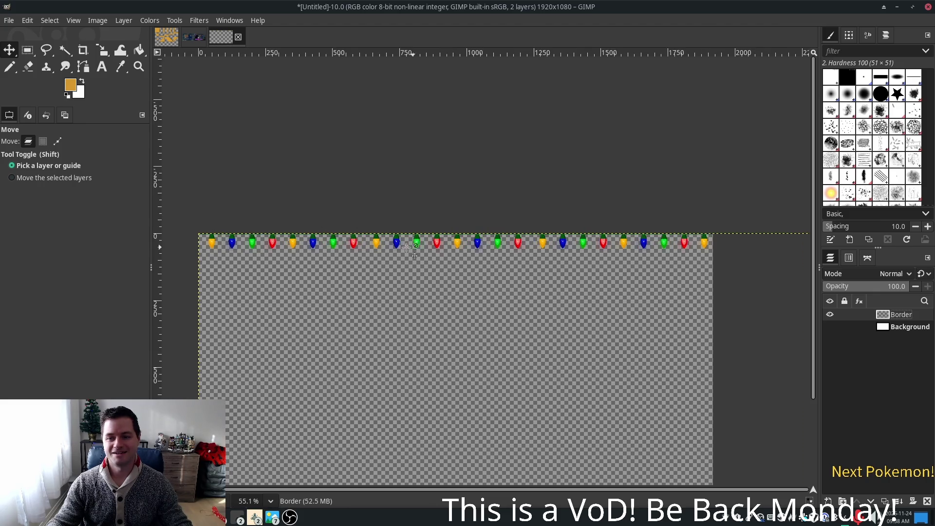
scroll(353, 254, "up", 1)
scroll(354, 254, "up", 12)
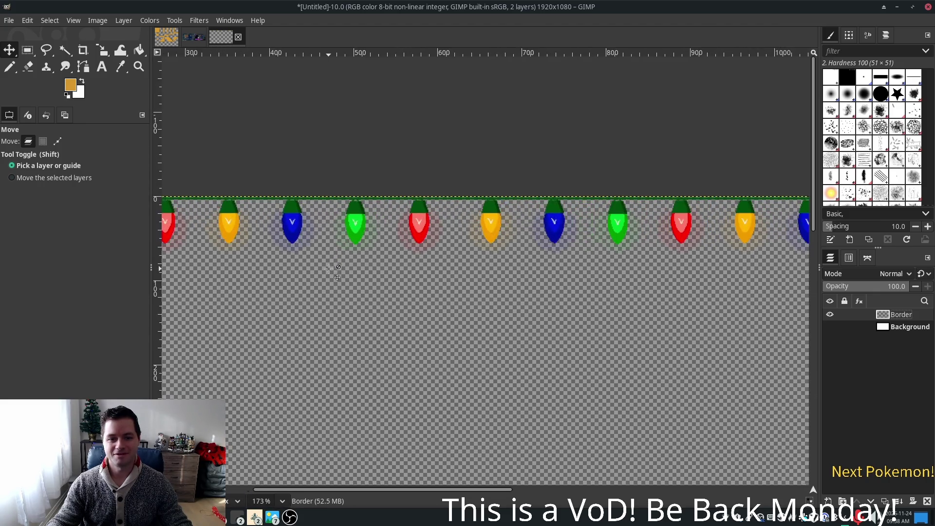
scroll(331, 268, "left", 10)
scroll(331, 268, "up", 2)
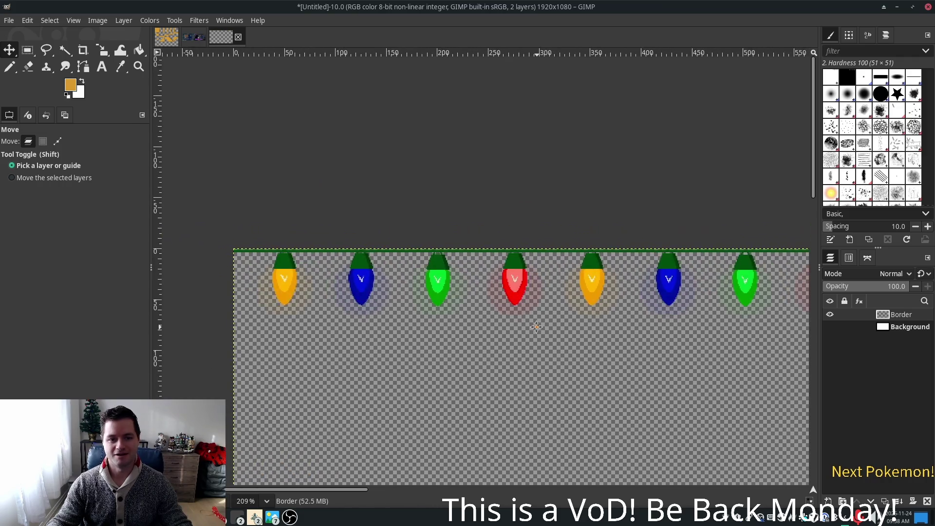
scroll(361, 295, "up", 3)
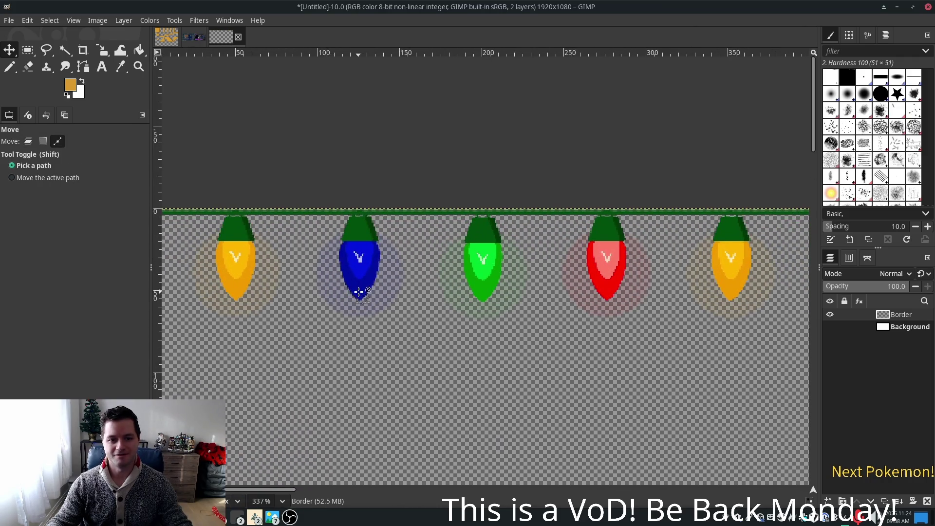
Step: Pan around the canvas to inspect the light string, then bring up the taskbar's game window list
left_click(357, 230)
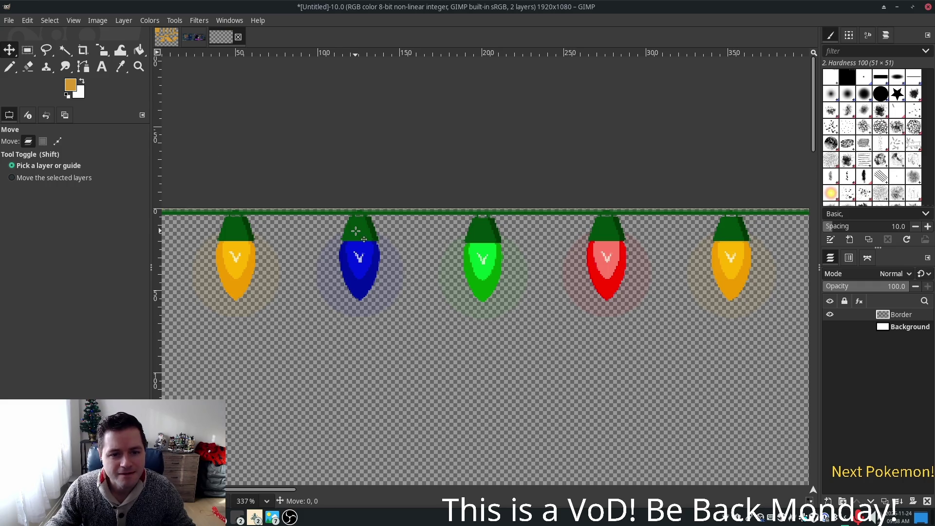
scroll(505, 256, "down", 5)
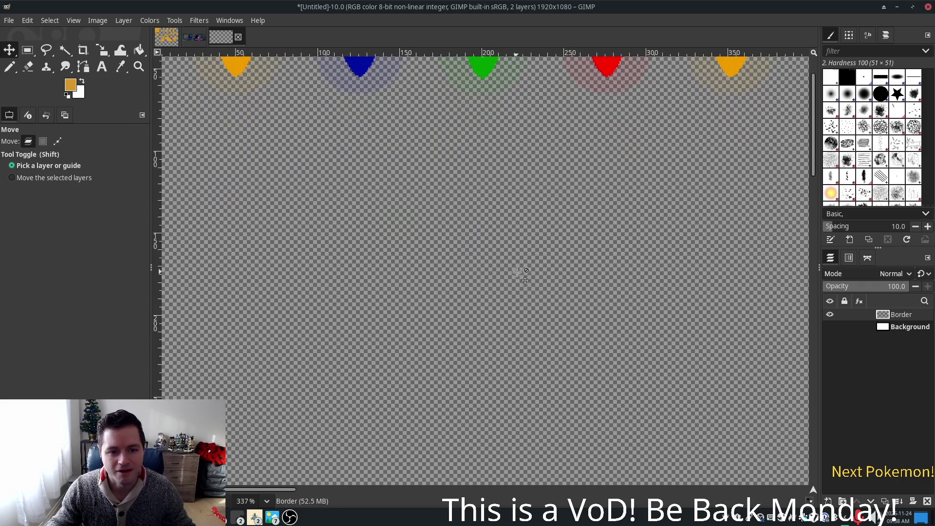
scroll(505, 255, "up", 2)
scroll(403, 194, "down", 3)
scroll(484, 218, "right", 3)
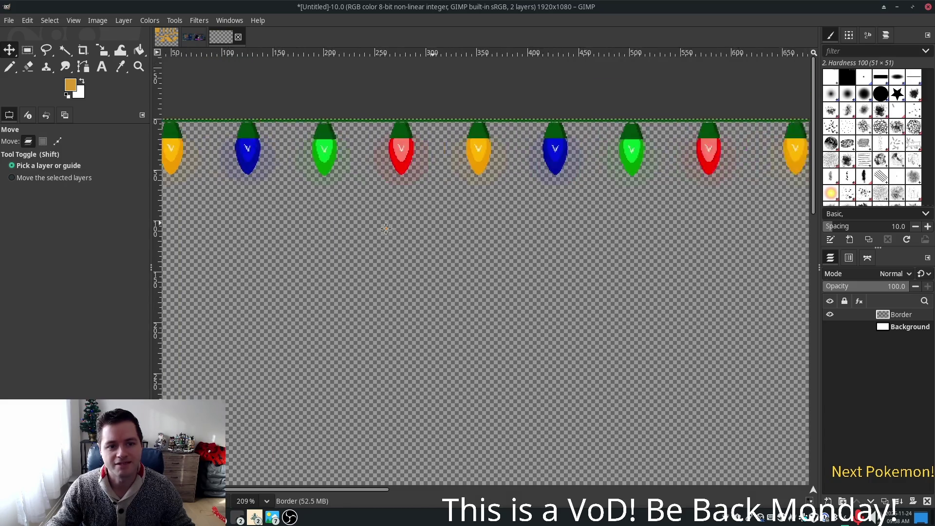
scroll(388, 233, "down", 4)
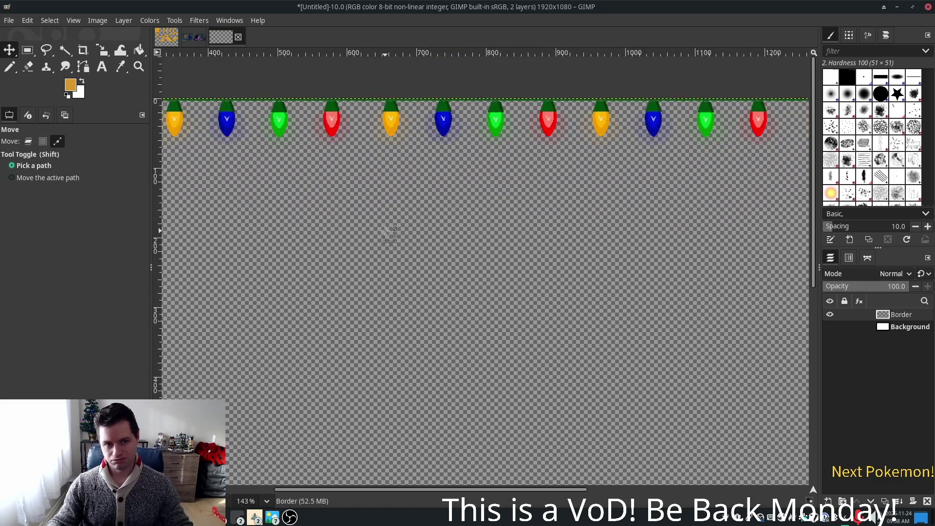
scroll(484, 217, "down", 1)
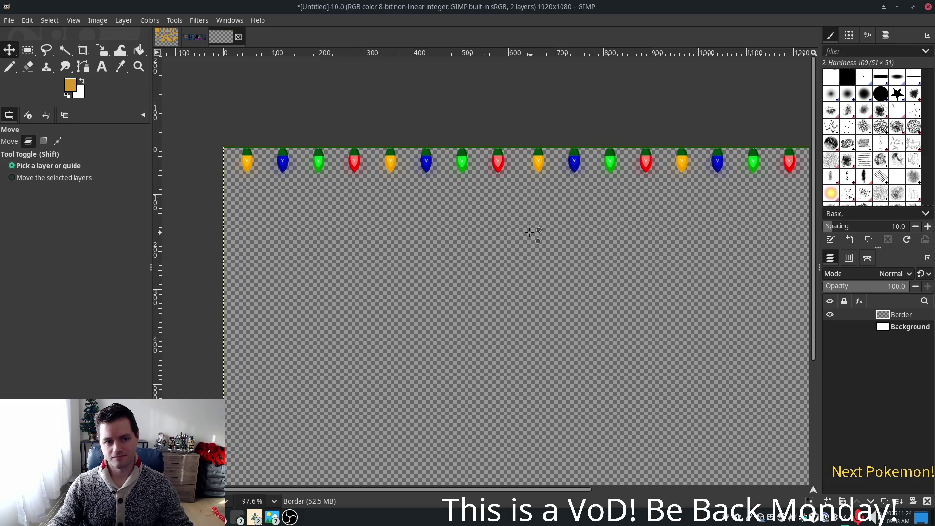
scroll(604, 234, "right", 2)
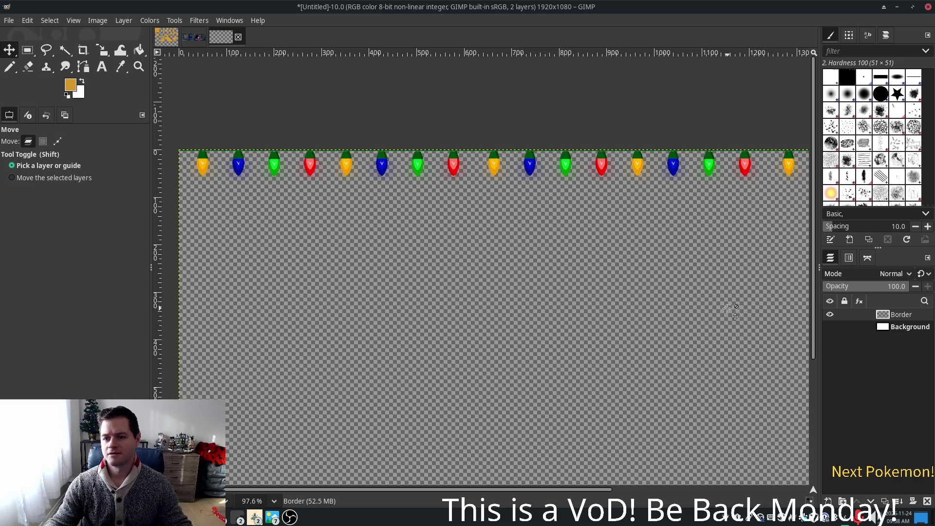
scroll(679, 259, "down", 3)
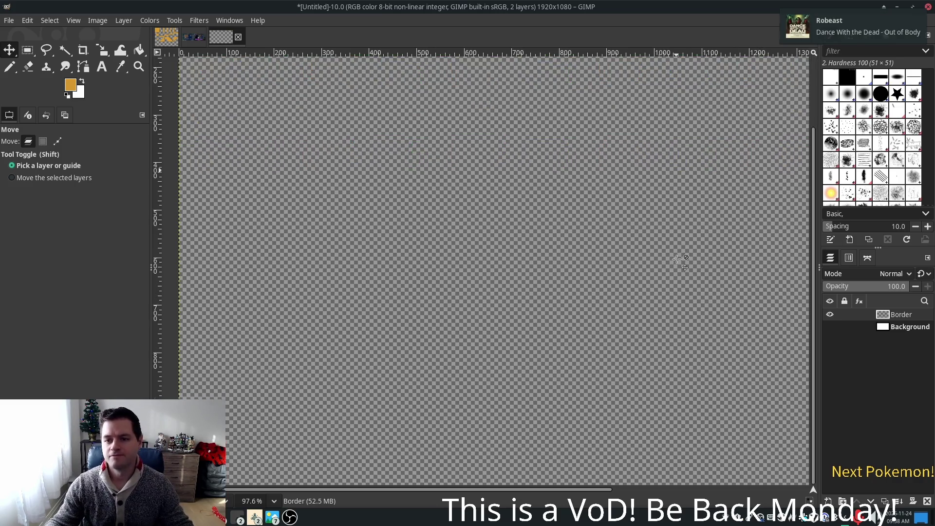
scroll(677, 260, "down", 1, "ctrl")
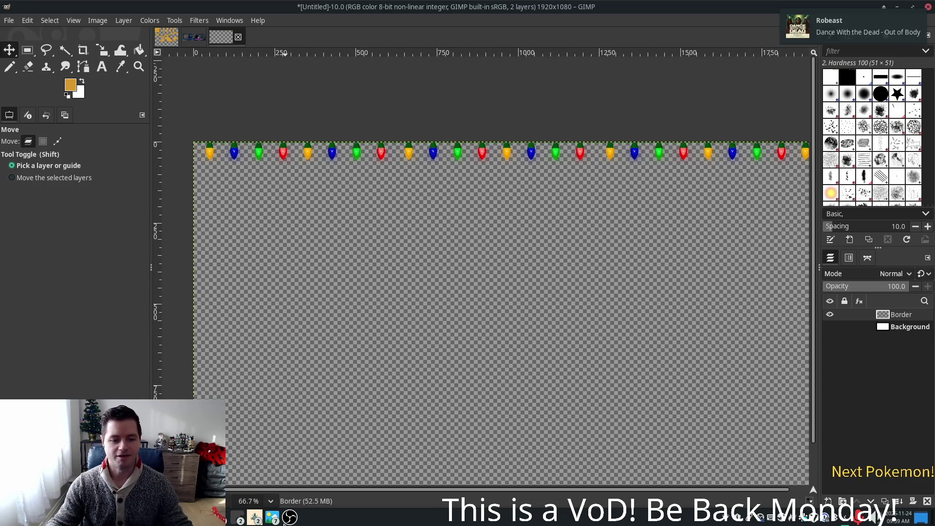
left_click(255, 518)
Step: Raise the Alchemy game, then the Godot editor, and restart the Alchemy project
left_click(292, 458)
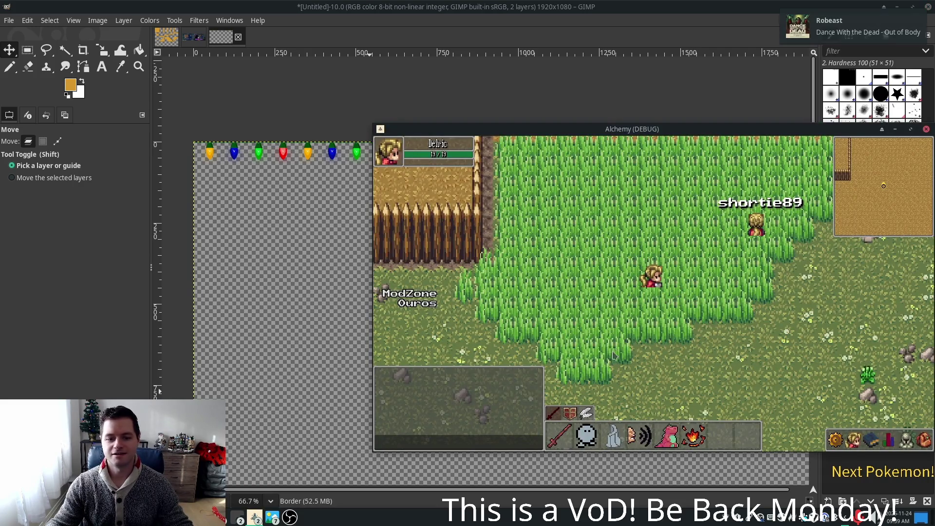
left_click(255, 518)
left_click(292, 470)
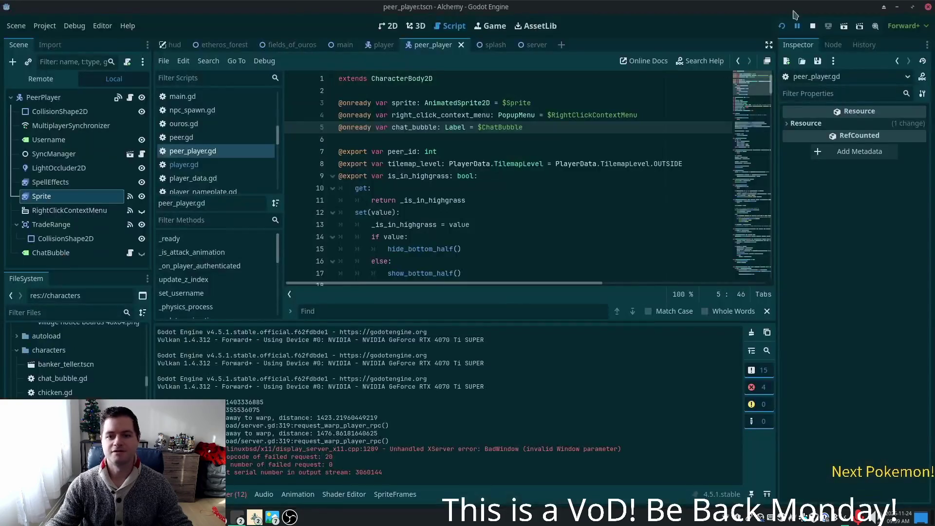
left_click(781, 27)
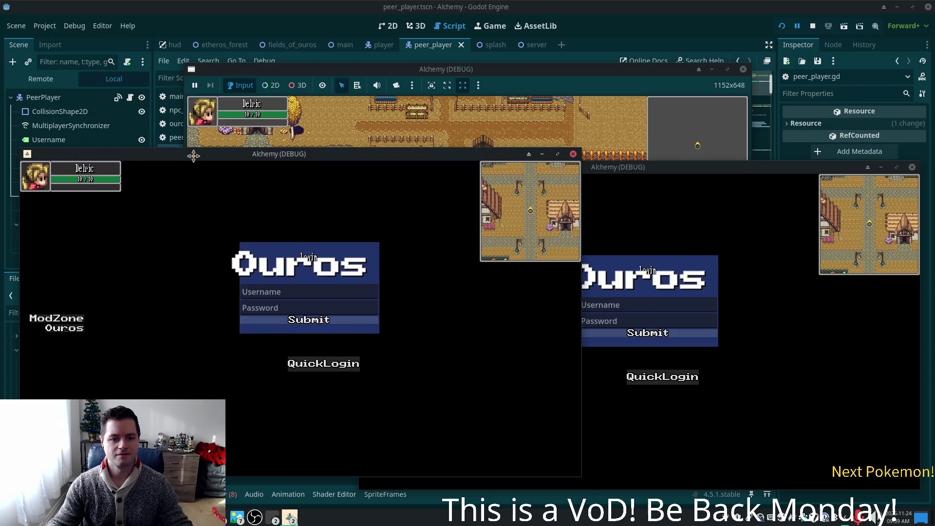
Step: Walk the character through the tall grass, through the fence gap and east past the house
key("w")
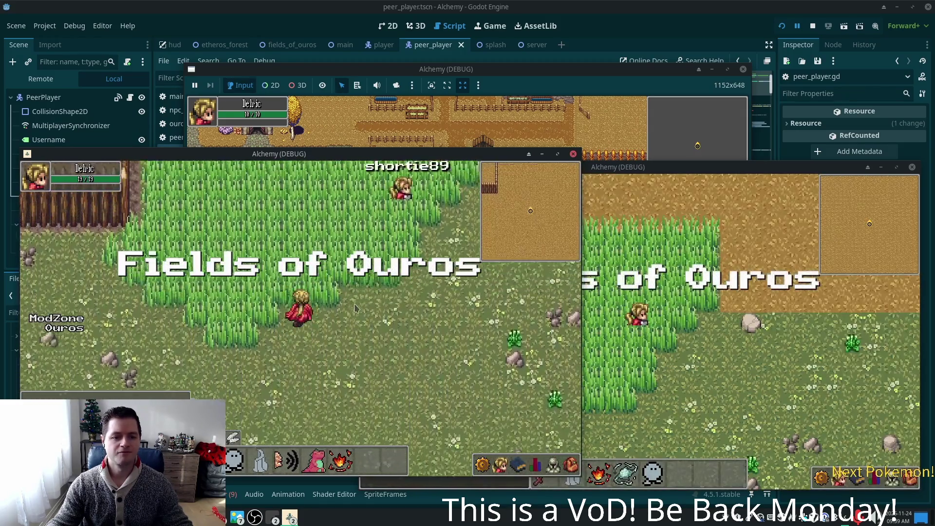
key("d")
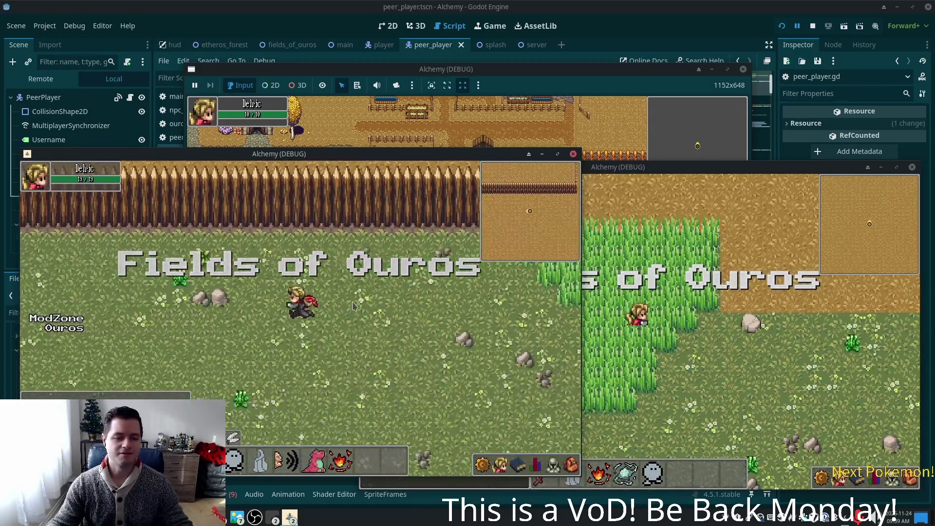
key("w")
key("d")
key("s")
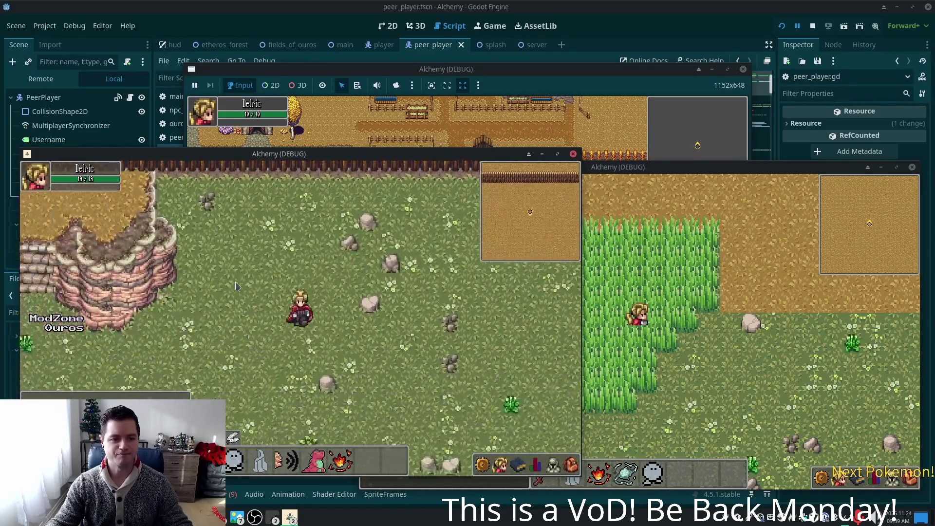
key("a")
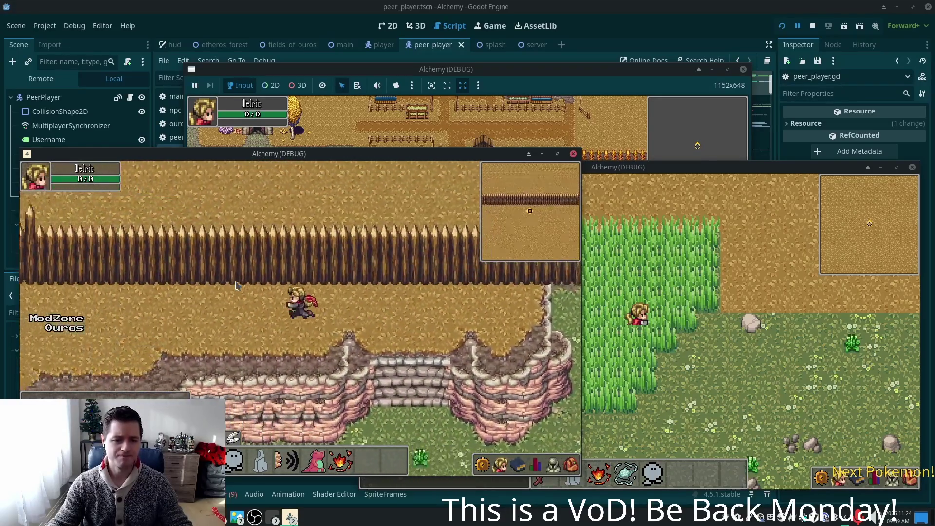
key("w")
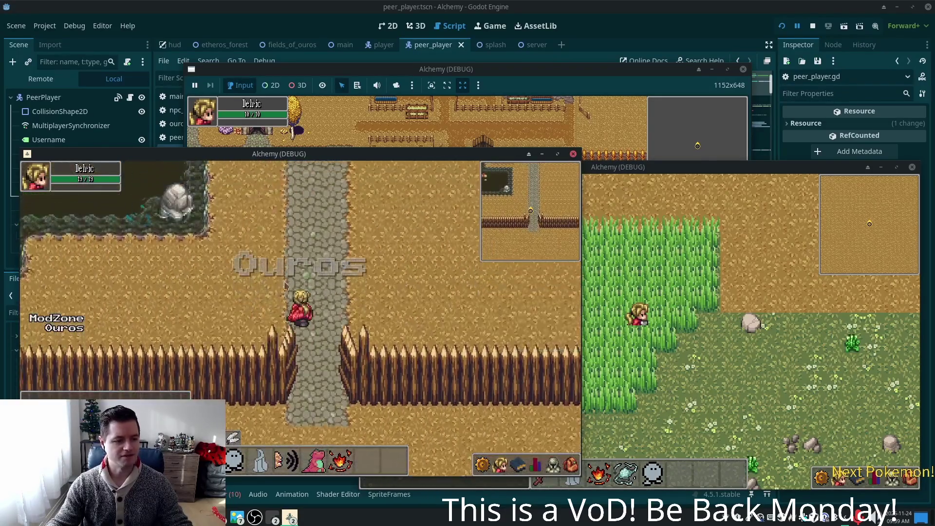
key("w")
key("s")
key("d")
key("d")
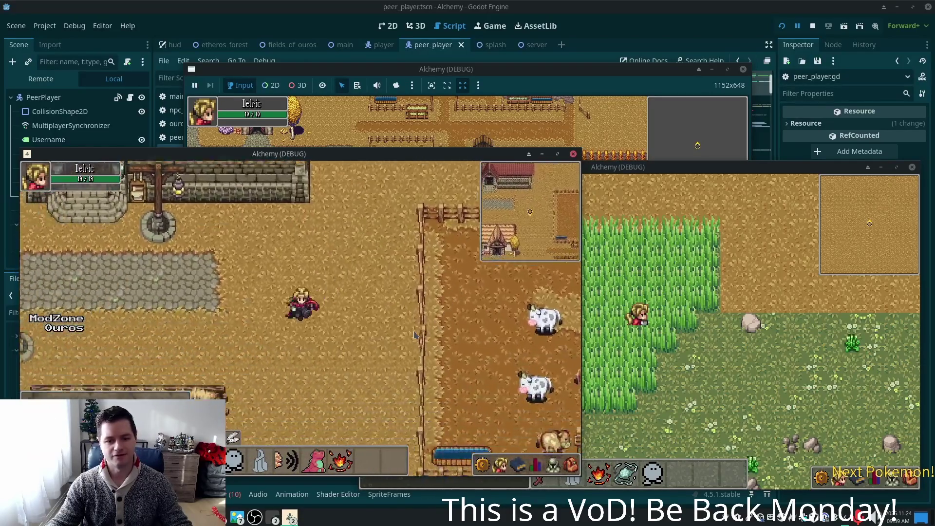
Step: Walk the character down to the town square, down the stone stairs, and up to the other player
key("Right")
key("Down")
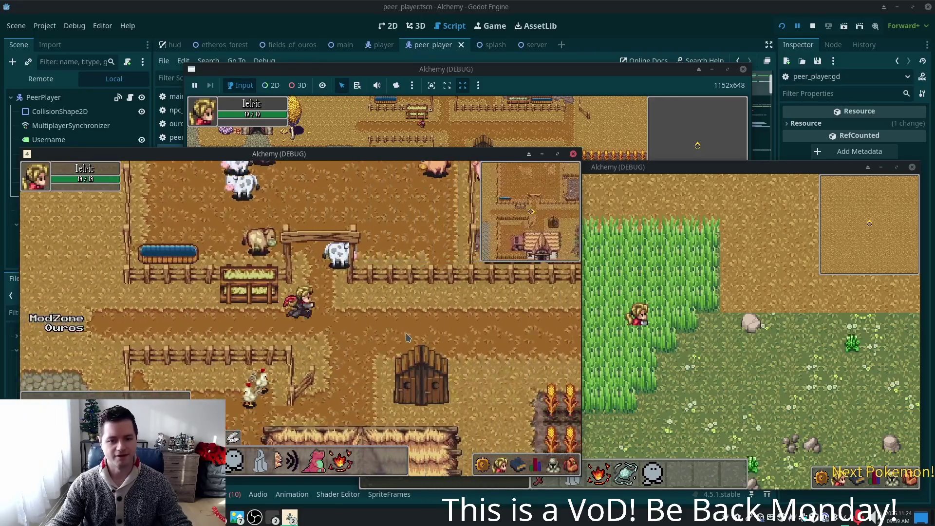
key("Down")
key("Down")
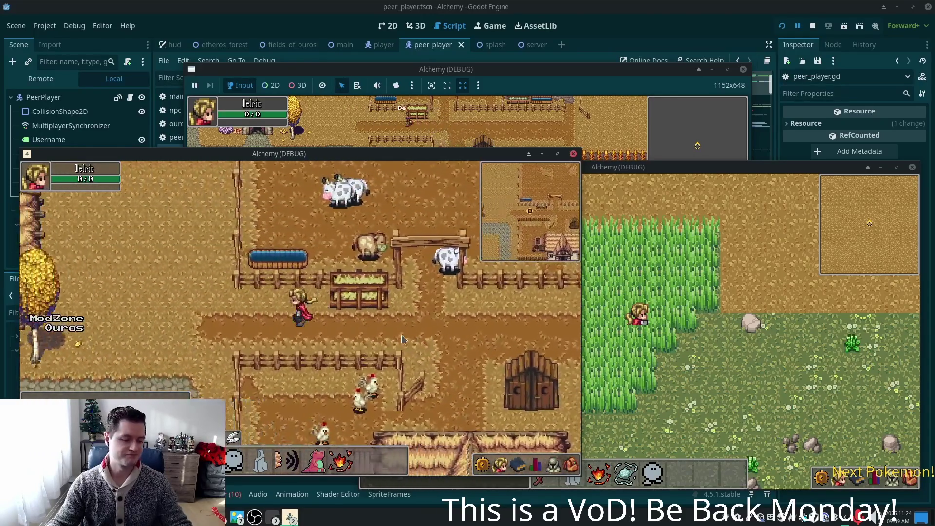
key("Down")
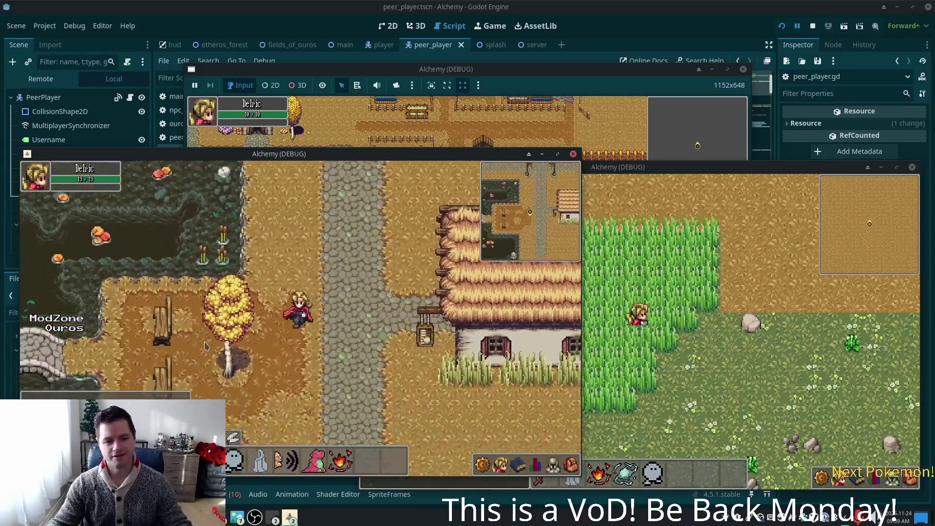
key("Down")
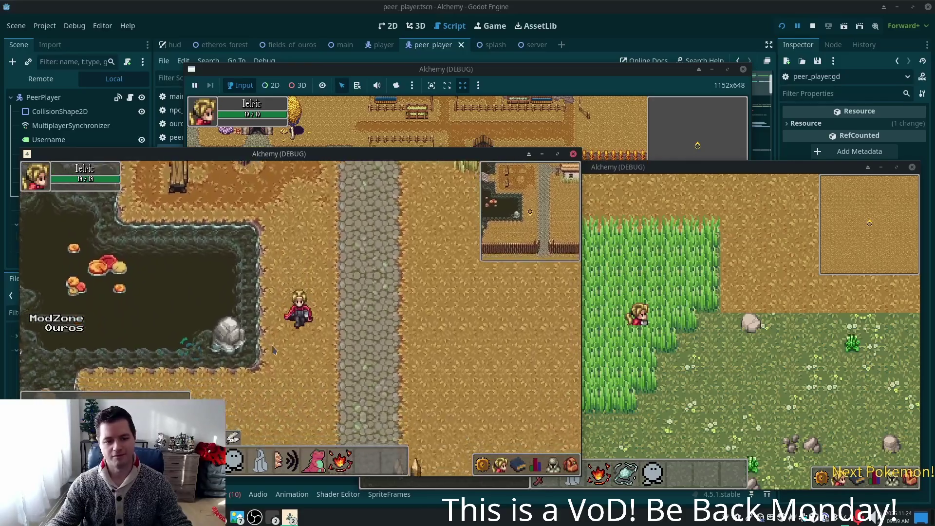
key("Down")
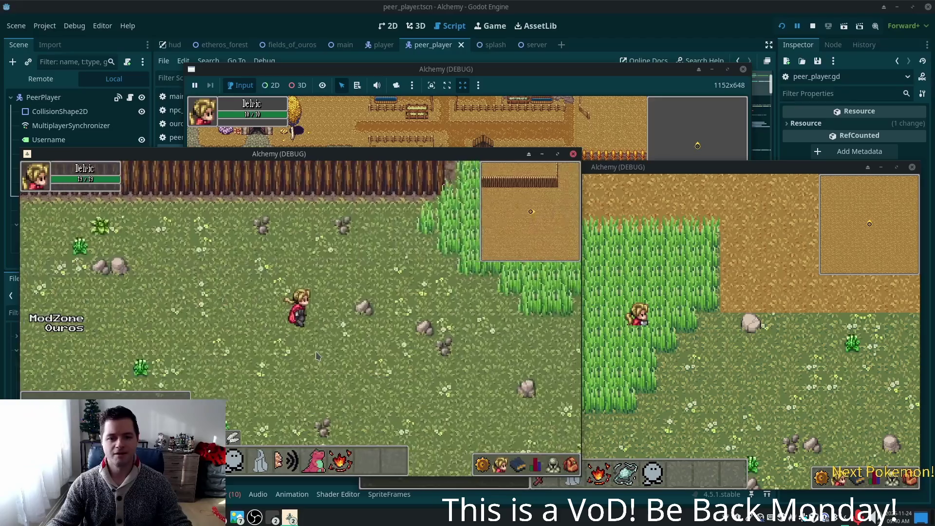
key("Right")
key("Up")
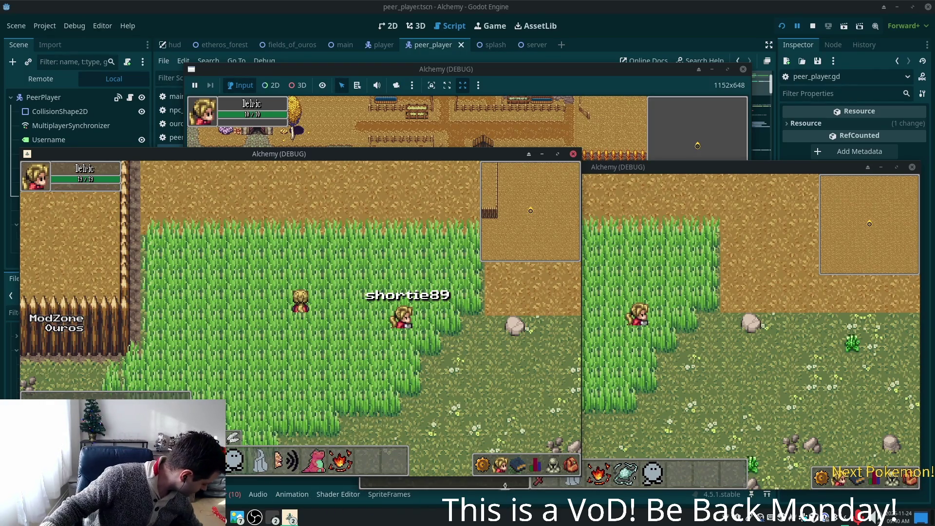
Step: Open the game's ability menu and the friends and blocked players panel, then close it
left_click(512, 458)
left_click(506, 464)
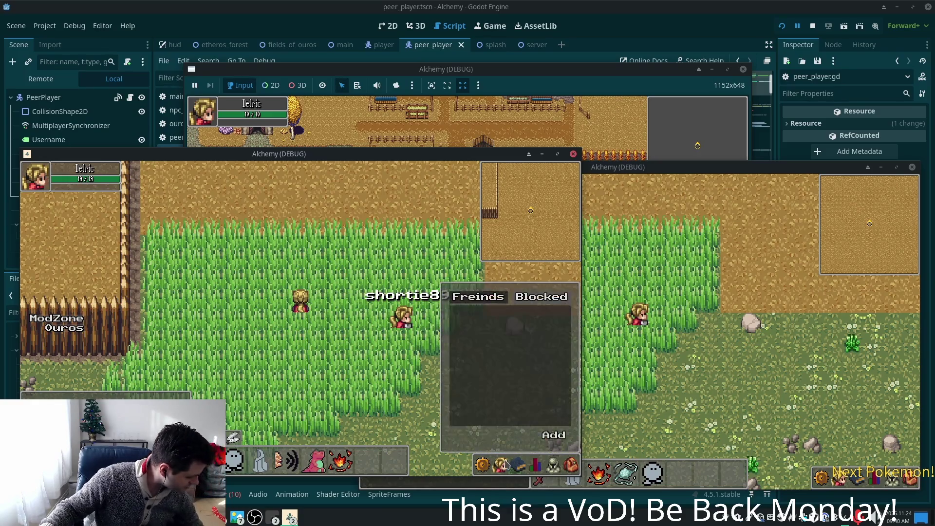
left_click(501, 464)
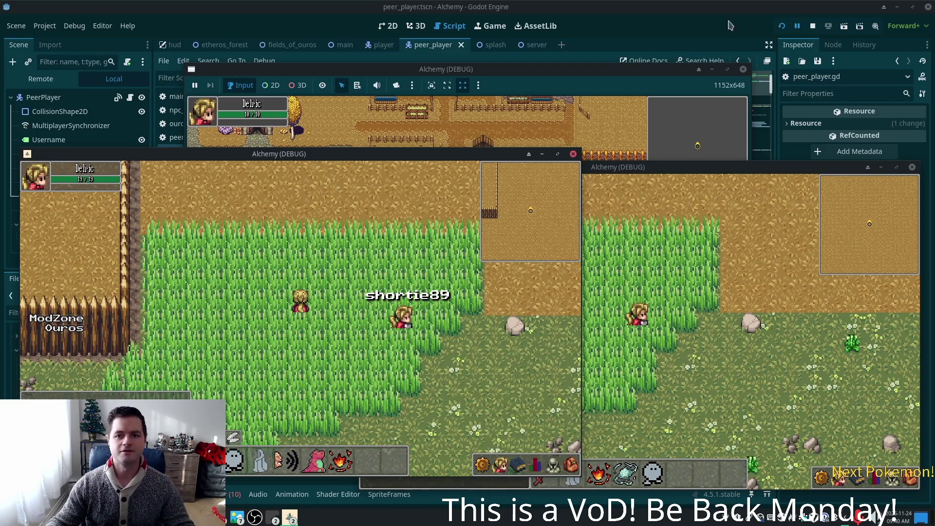
Step: Close the instrument color base ramp.png viewer and all other image viewer windows, returning to GIMP
left_click(681, 9)
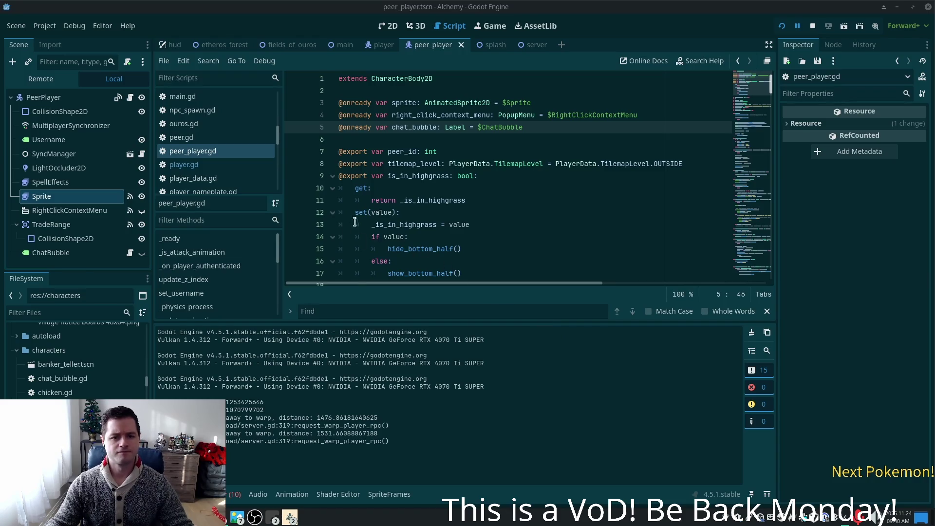
left_click(236, 517)
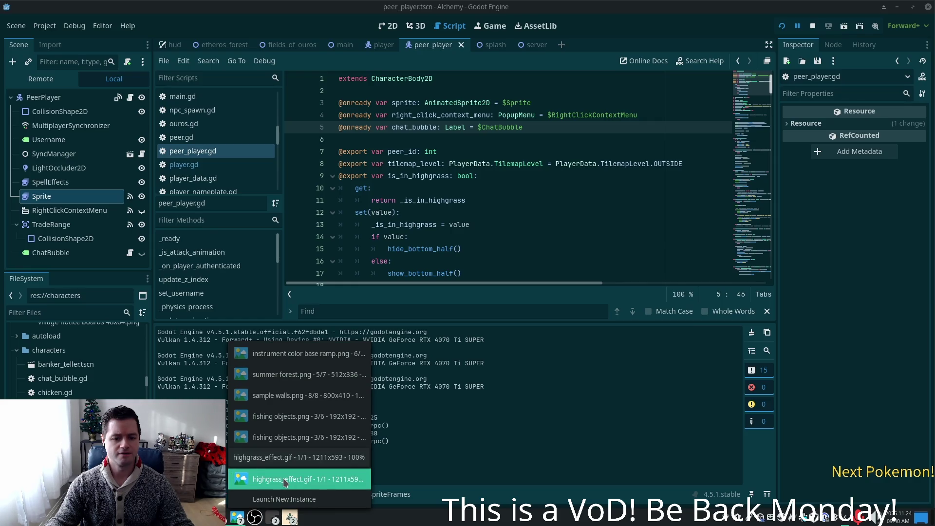
left_click(301, 354)
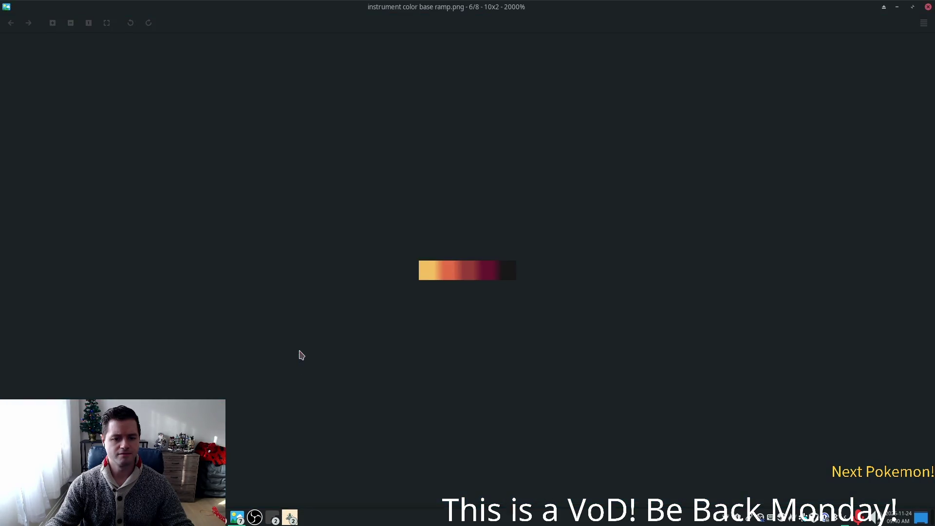
left_click(928, 7)
left_click(237, 517)
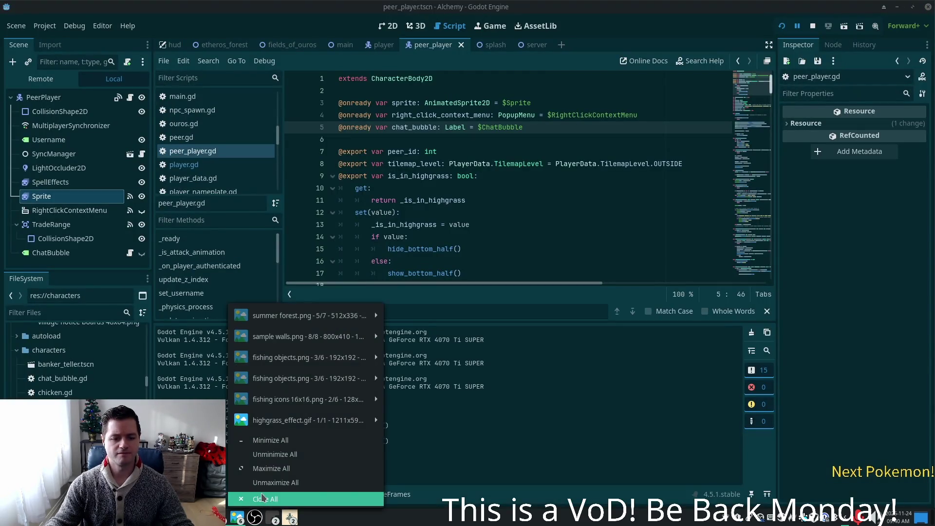
key("alt+Tab")
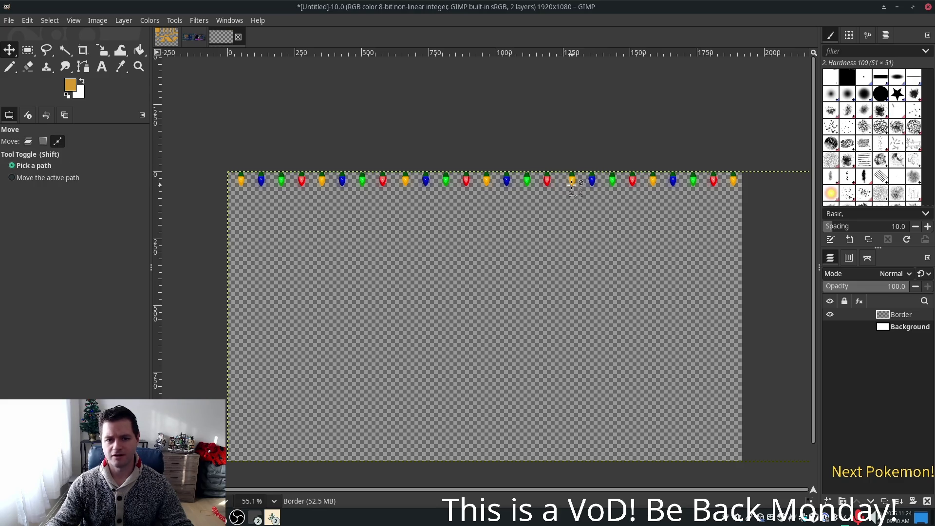
Step: Inspect the color_lights.PNG bulb layer at several zoom levels and paste a duplicate of it
scroll(570, 183, "up", 4)
scroll(573, 184, "up", 5)
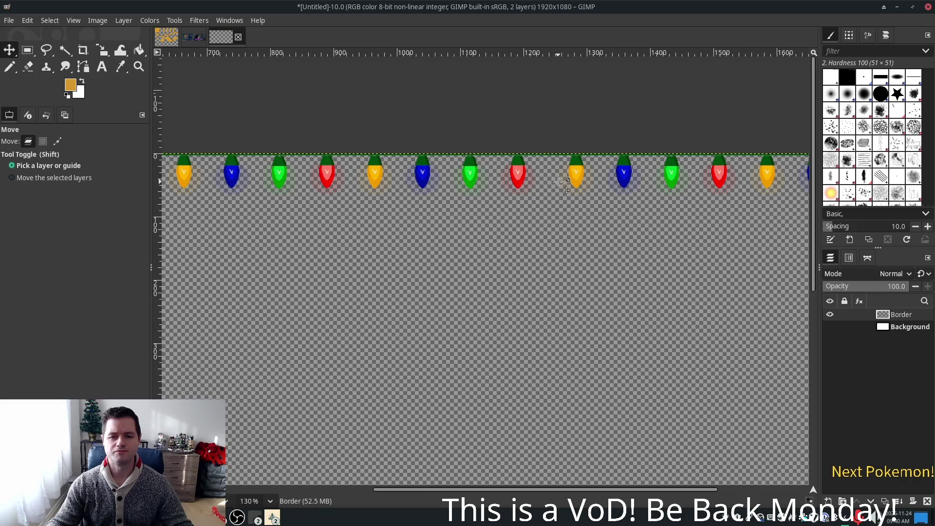
scroll(558, 181, "down", 5)
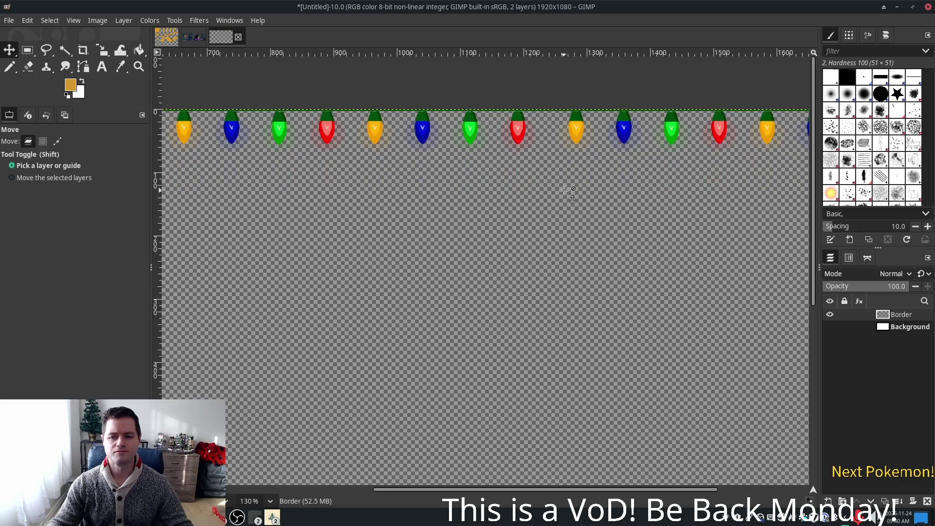
scroll(563, 194, "down", 2, "ctrl")
scroll(563, 195, "down", 3, "ctrl")
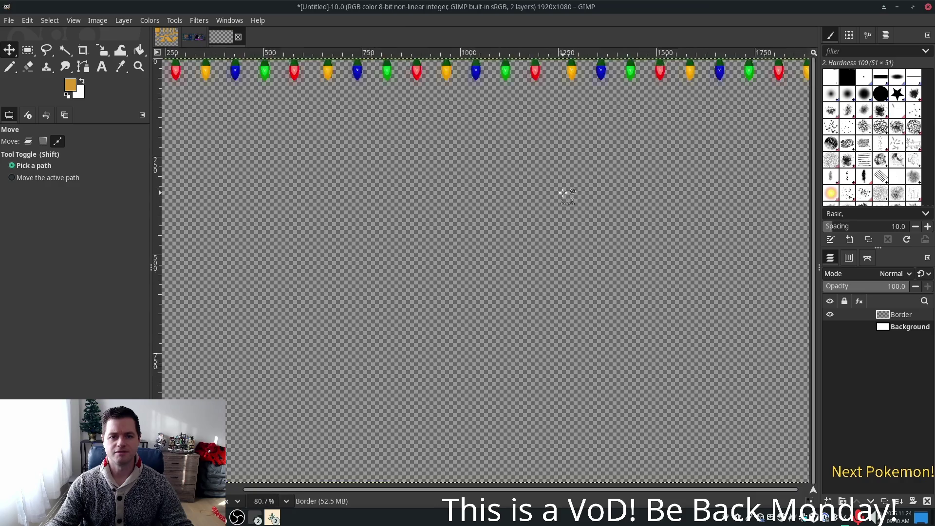
scroll(563, 200, "up", 2)
key("ctrl+v")
key("ctrl+v")
key("ctrl+v")
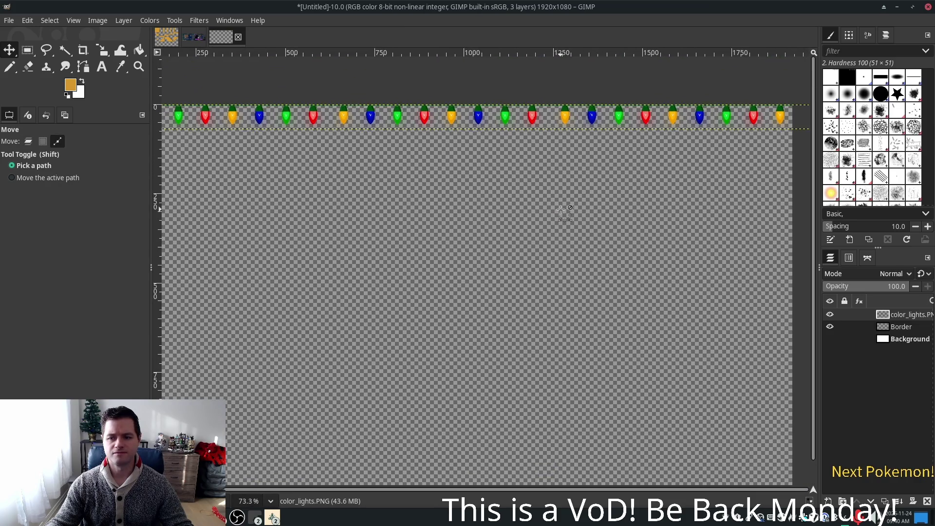
Step: Undo the extra lights copy and its nudge, then redo so the copies fill the top edge
key("ctrl+v")
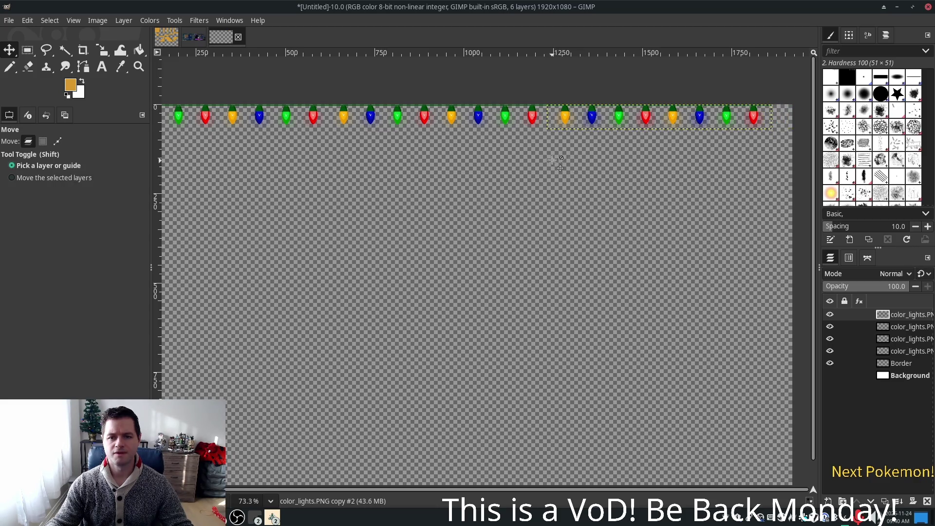
key("ctrl+z")
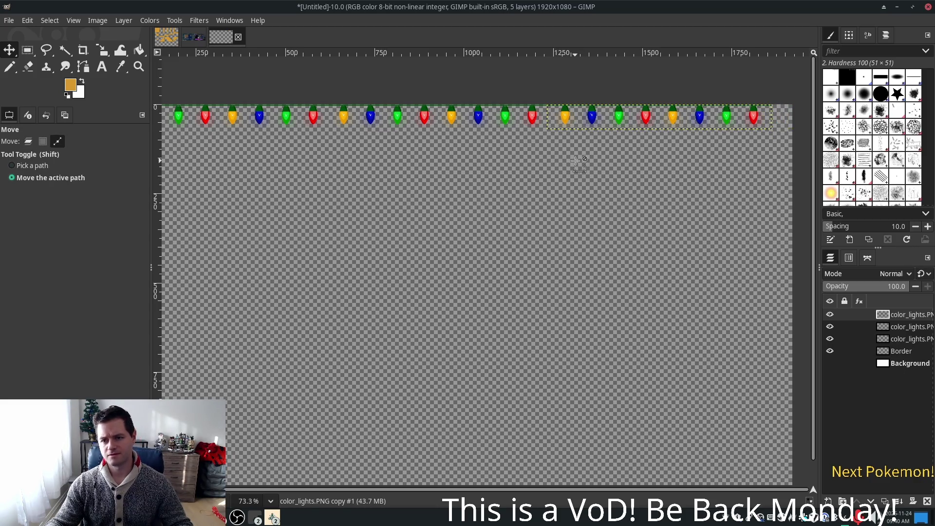
key("Right")
key("Right")
key("Right")
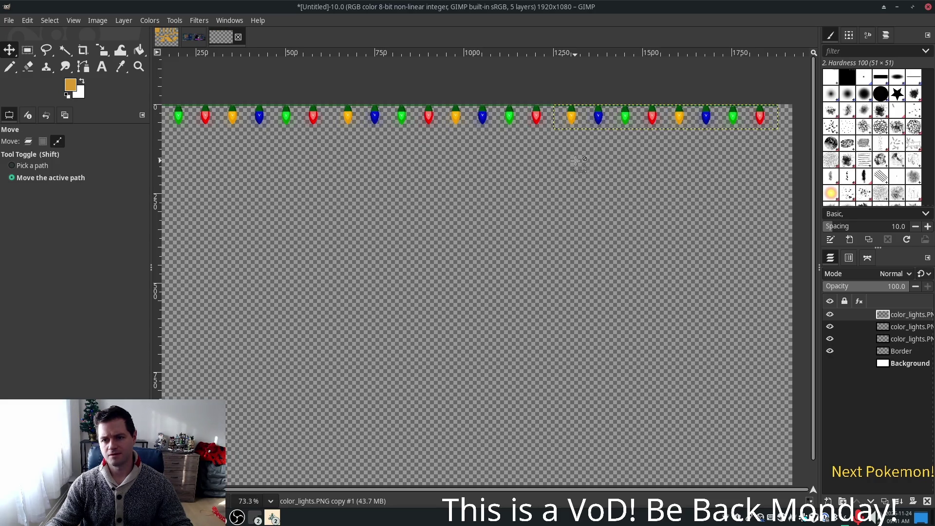
key("ctrl+z")
key("ctrl+z")
key("ctrl+z")
key("ctrl+z")
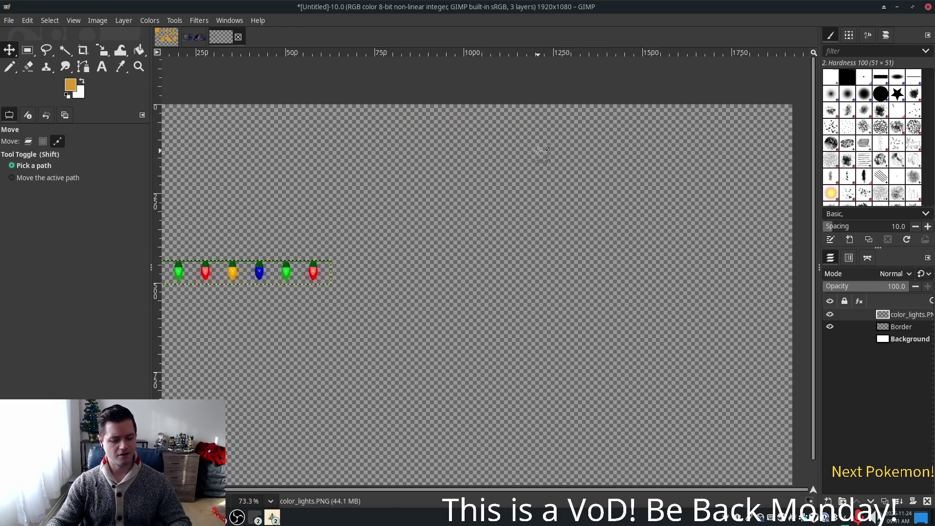
key("ctrl+shift+z")
key("ctrl+shift+z")
key("ctrl+shift+z")
key("ctrl+shift+z")
key("ctrl+shift+z")
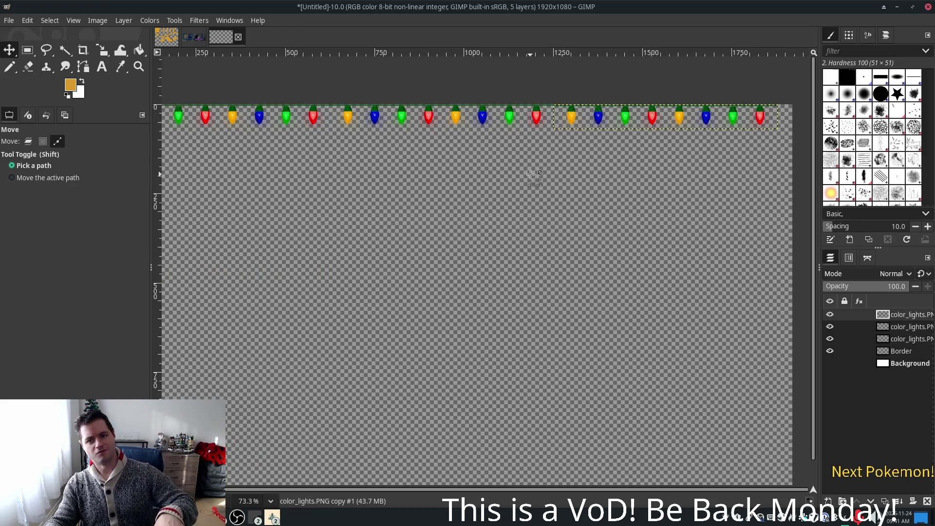
key("ctrl+shift+z")
key("ctrl+shift+z")
key("ctrl+shift+z")
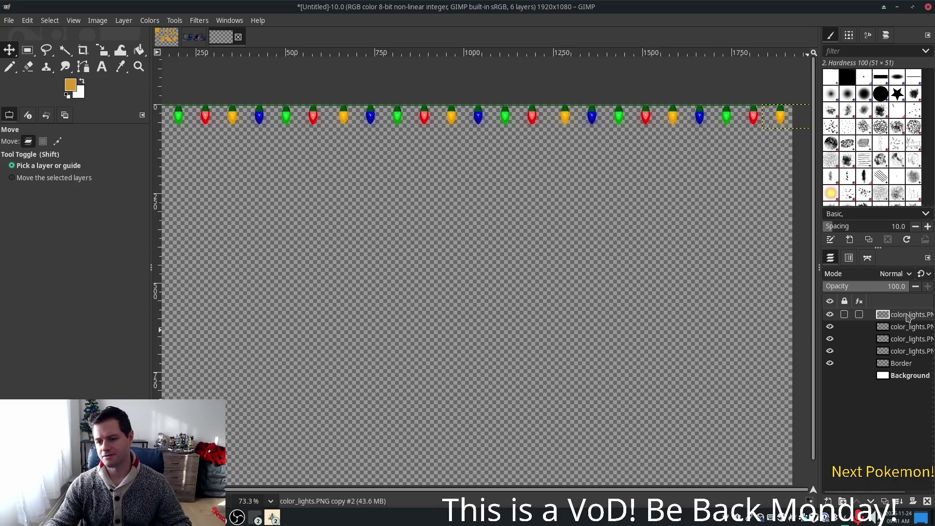
Step: Copy the lights layer, paste it as a new layer, and drag the eight-bulb strip left
key("ctrl+shift")
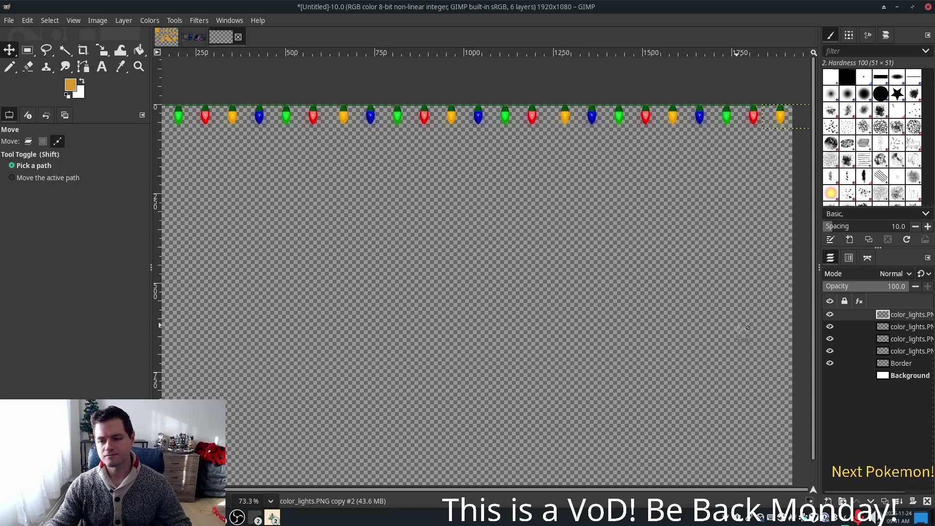
key("ctrl+c")
key("ctrl+v")
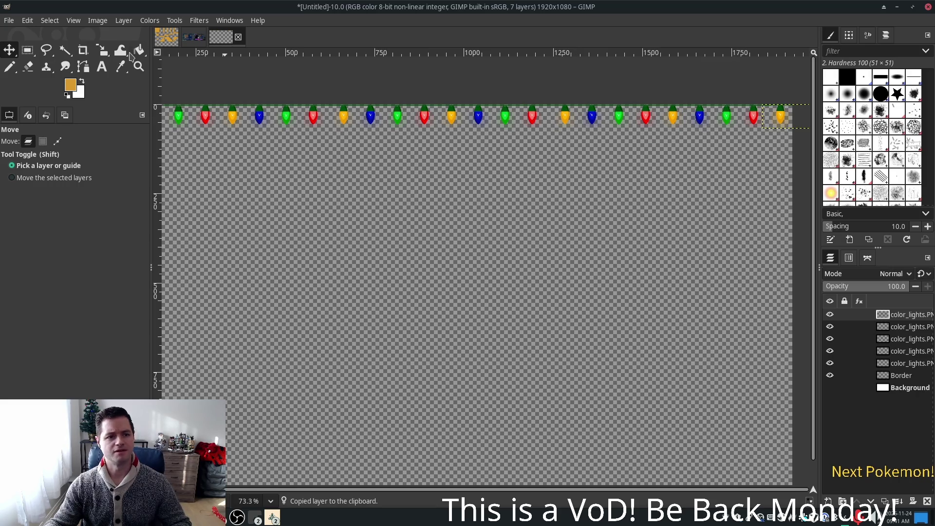
mouse_move(779, 119)
left_mouse_down()
mouse_move(246, 196)
mouse_move(165, 181)
left_mouse_up()
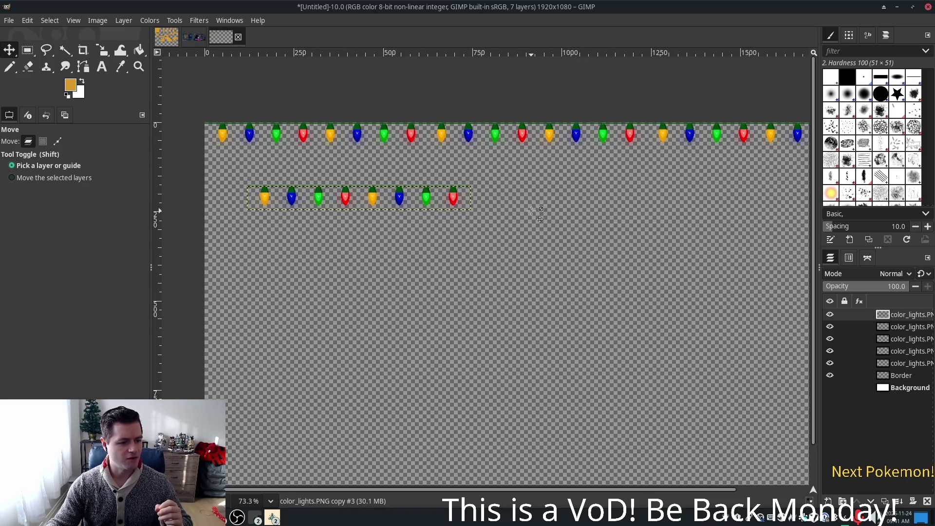
Step: Bring the Alchemy game window forward and walk the character down out of the tall grass
mouse_move(271, 520)
left_click(302, 458)
key("Down")
key("Down")
key("Down")
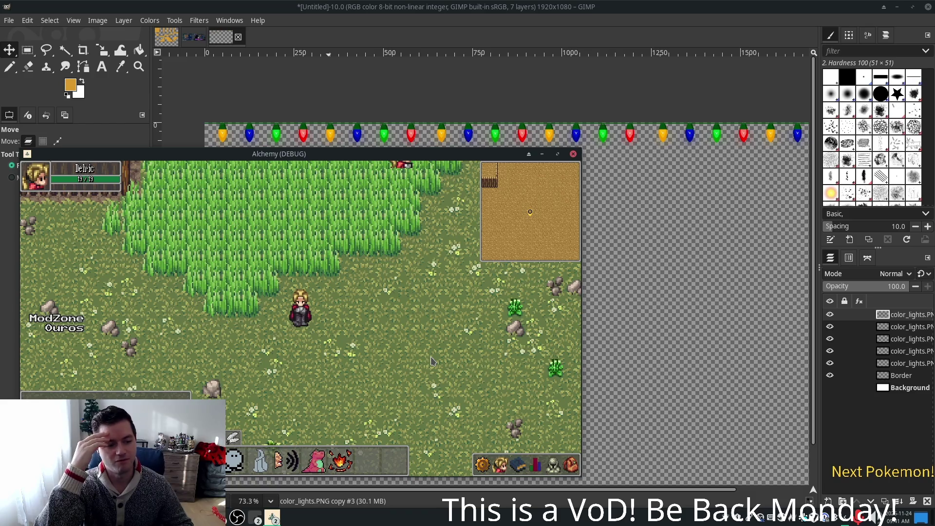
Step: Walk the first character left and down, then step back right
key("Left")
key("Left")
key("Left")
key("Down")
key("Left")
key("Left")
key("Left")
key("Right")
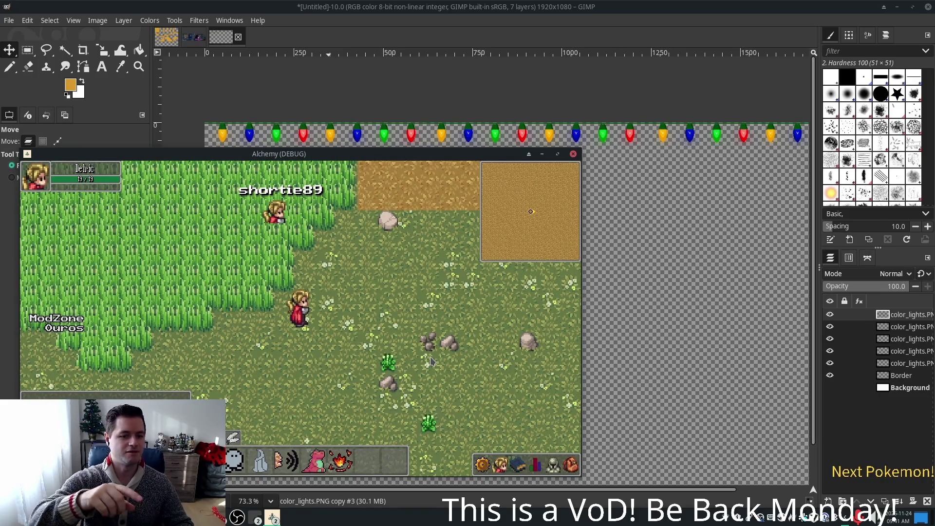
Step: Switch to the second game instance and walk its character down-left, then up-right across the grass
left_click(273, 517)
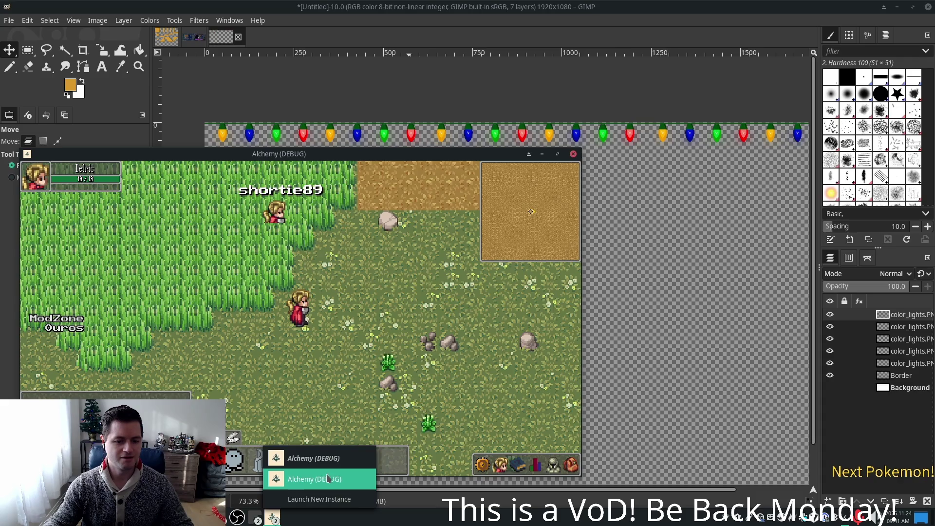
left_click(328, 479)
key("Down")
key("Left")
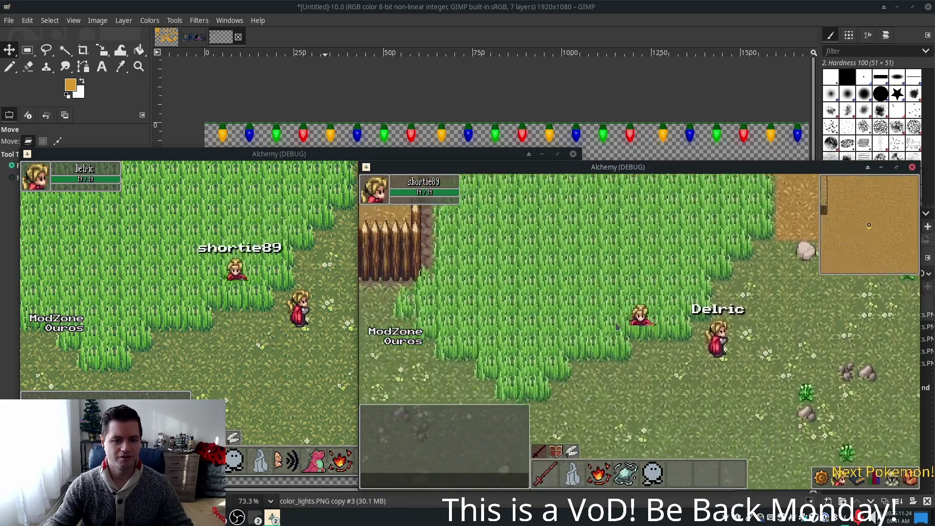
key("Up")
key("Right")
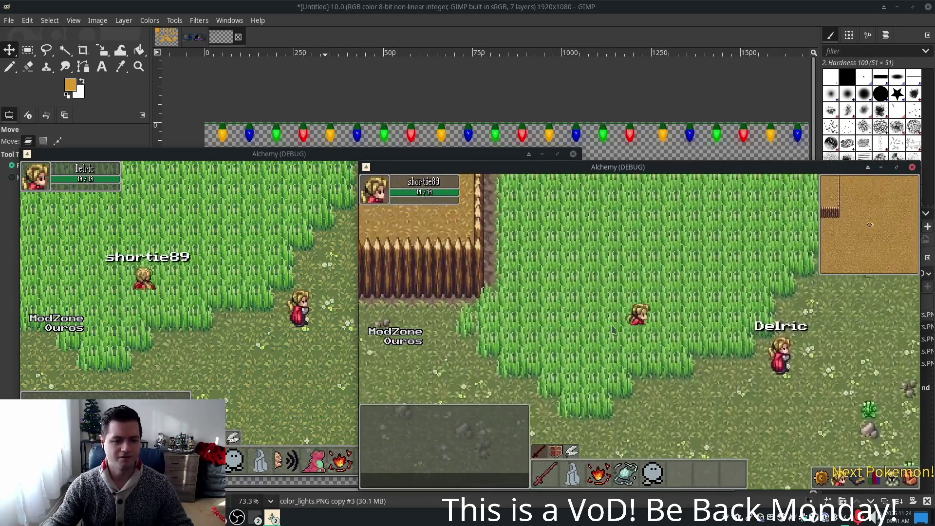
Step: Walk the second character around near the fence, into the tall grass and back out
key("Up")
key("Left")
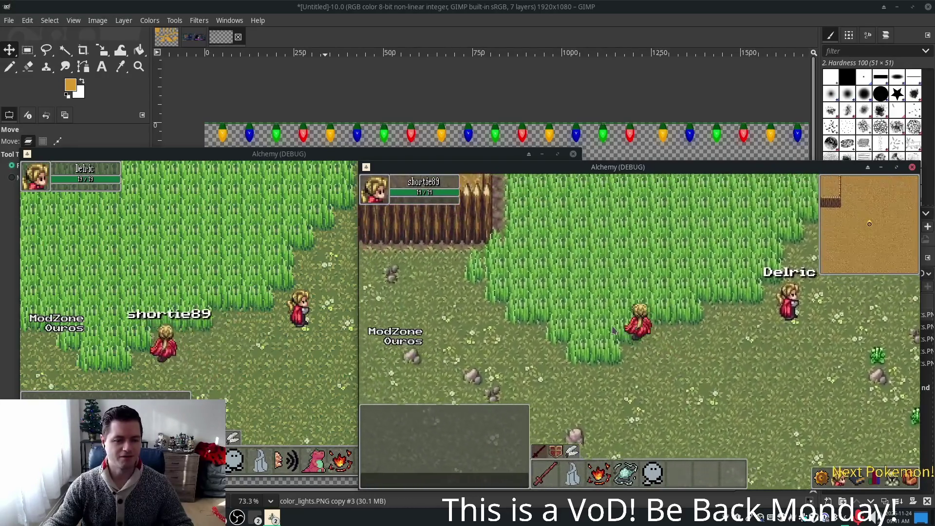
key("Down")
key("Right")
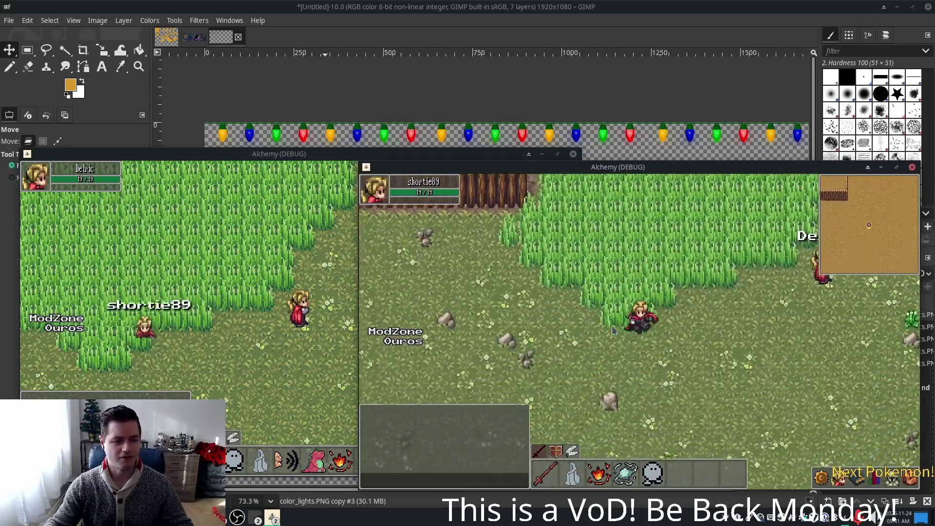
key("Up")
key("Left")
key("Down")
key("Right")
key("Up")
key("Left")
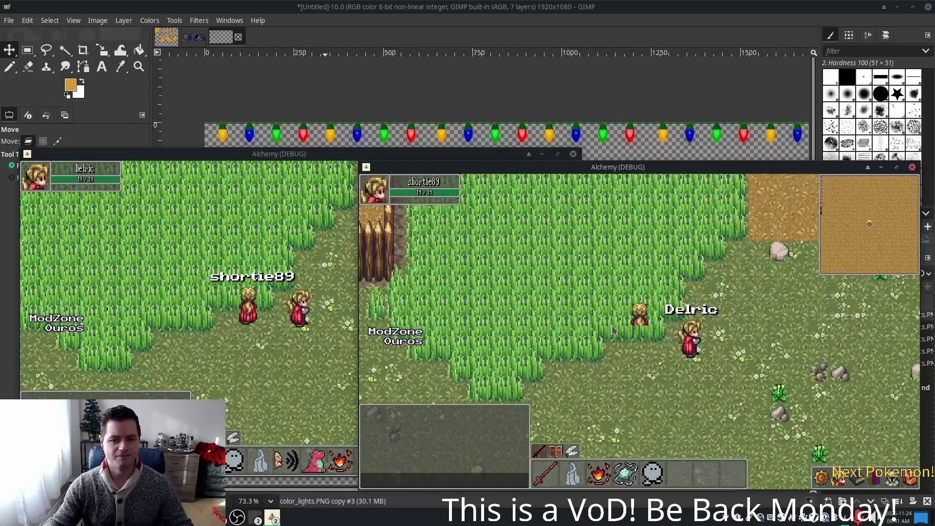
key("Down")
key("Left")
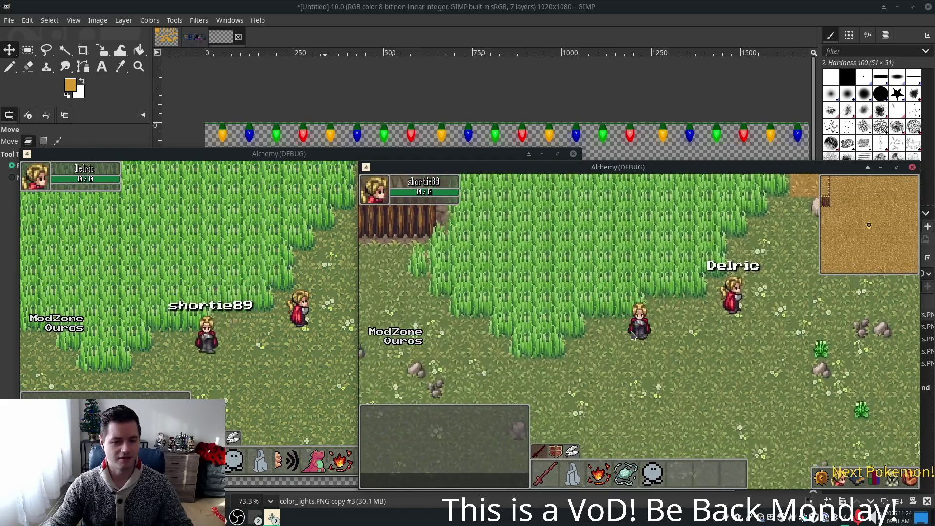
Step: Walk the character up into the tall grass and down out of it three times
key("Right")
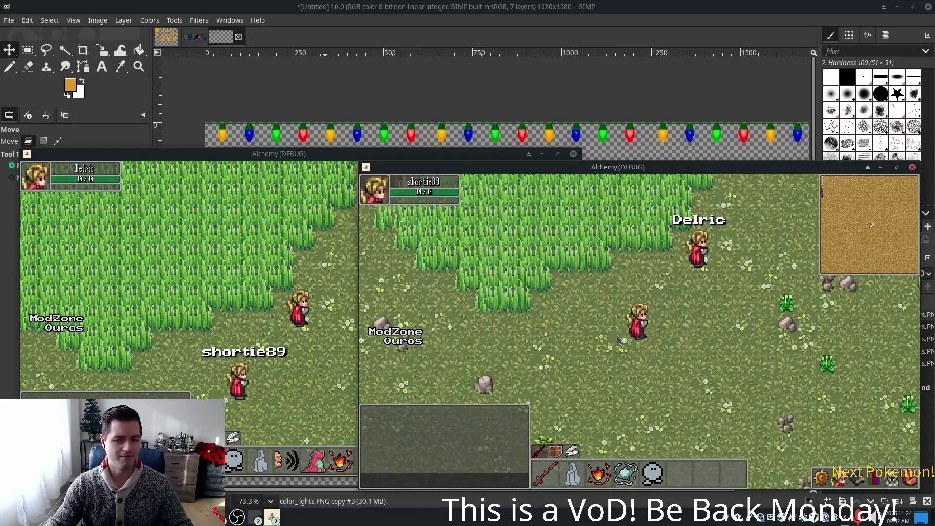
key("Up")
key("Left")
key("Down")
key("Right")
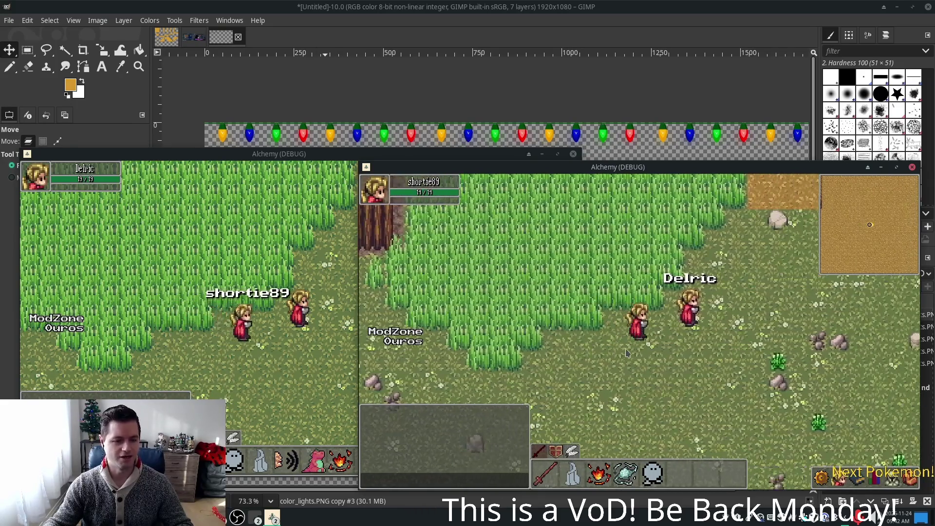
key("Left")
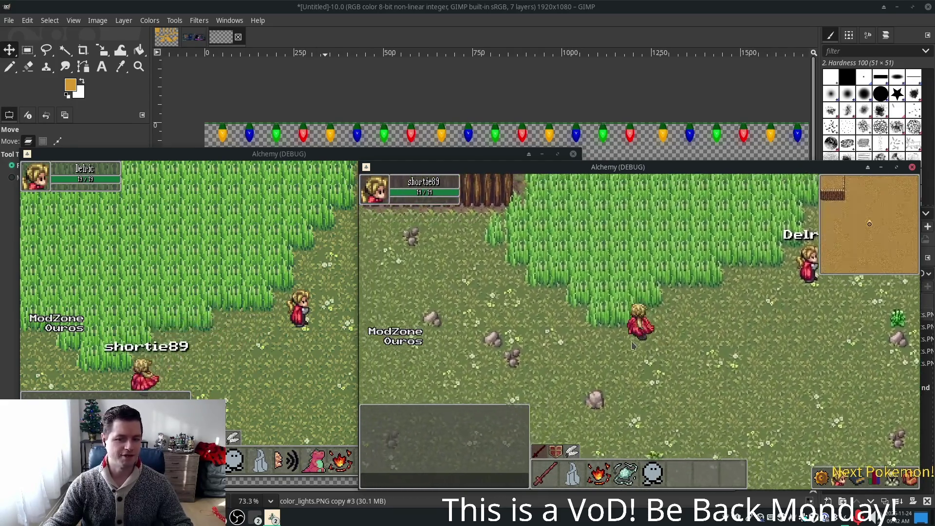
key("Up")
key("Down")
key("Right")
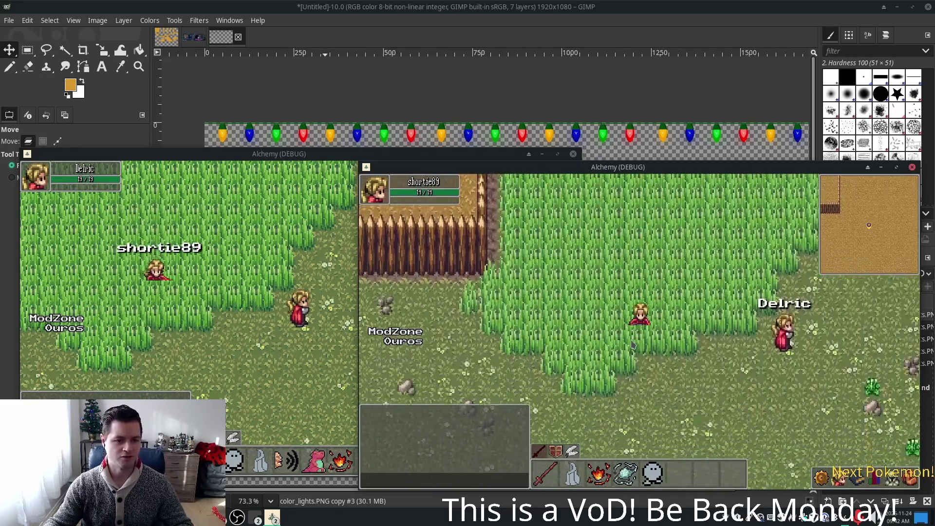
key("Left")
key("Up")
key("Right")
key("Right")
key("Down")
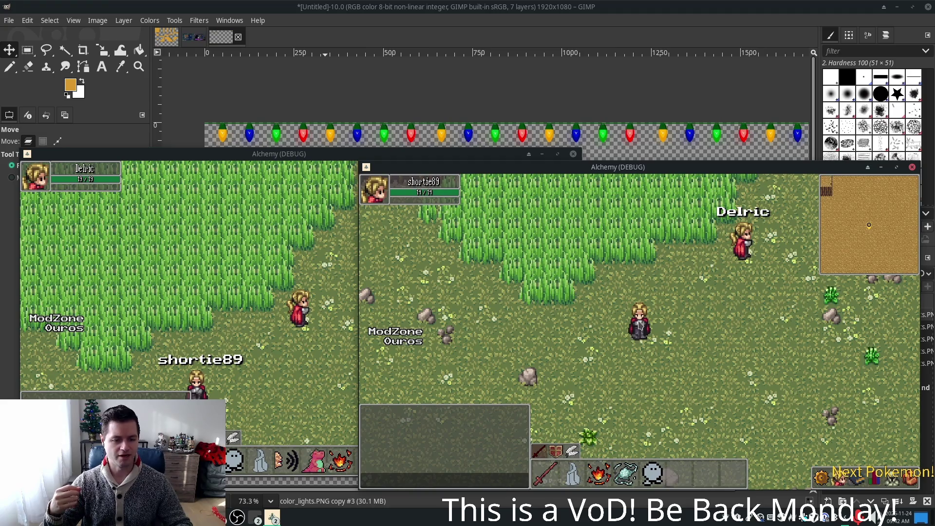
Step: Walk the character up toward the fence, then in and out of the grass again
key("Up")
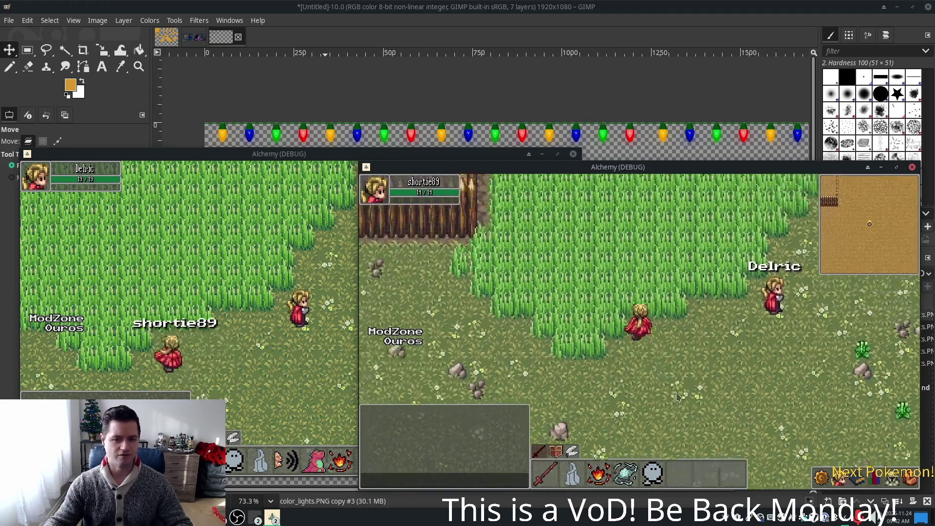
key("Down")
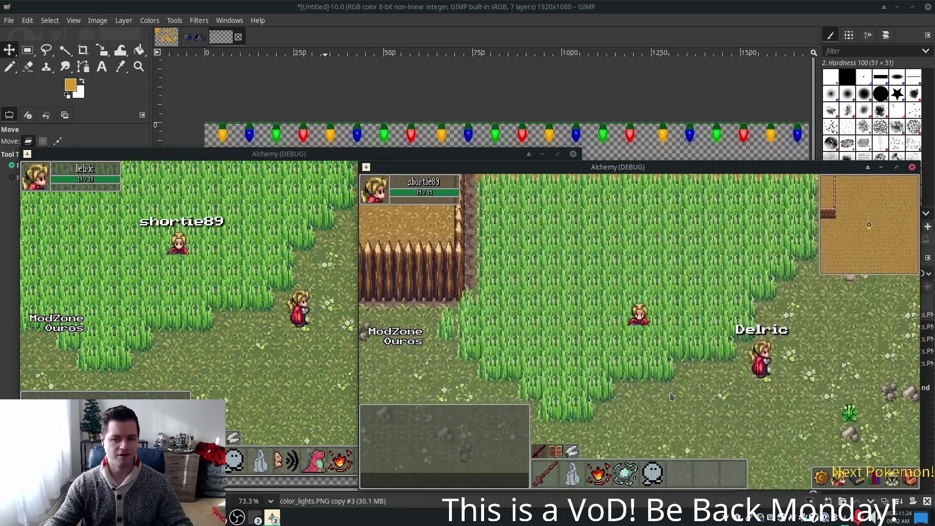
key("Right")
key("Up")
key("Left")
key("Down")
key("Down")
key("Right")
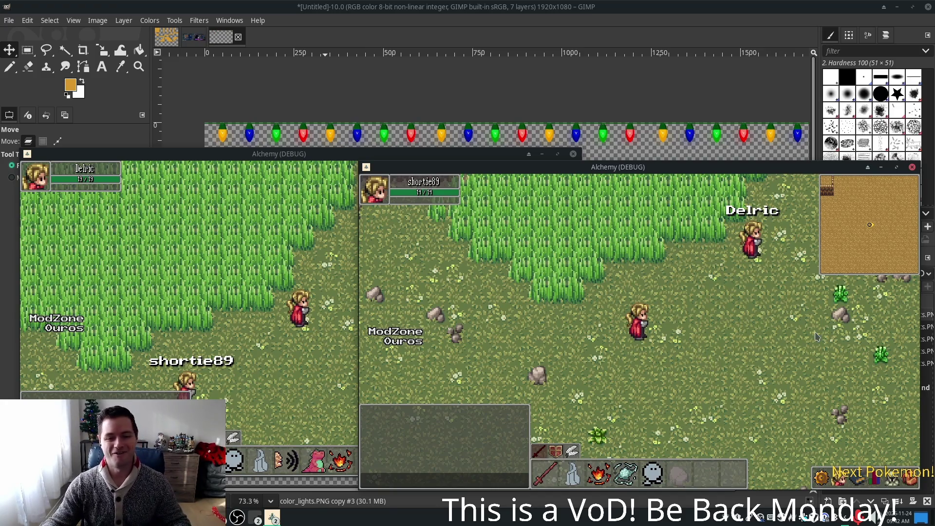
Step: Walk the character left and up into the tall grass, then back and forth around its edge
key("Left")
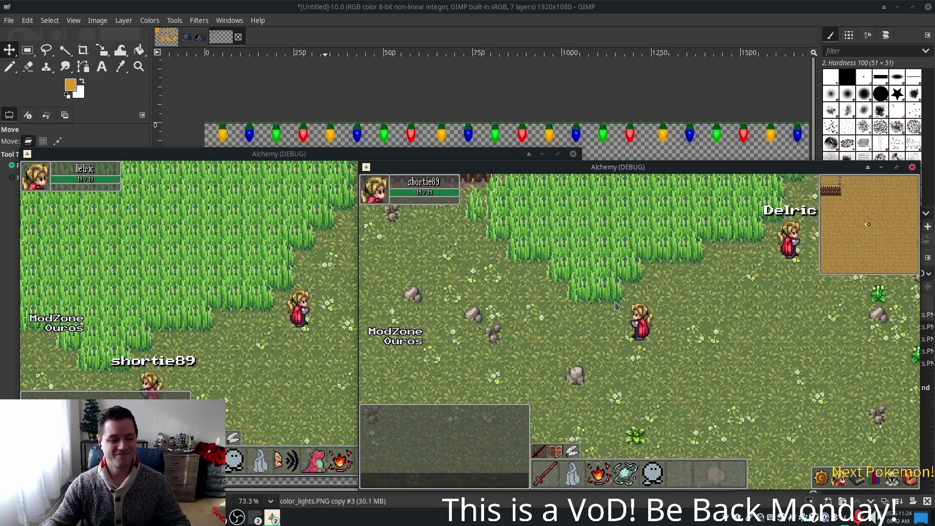
key("Up")
key("Up")
key("Down")
key("Right")
key("Up")
key("Down")
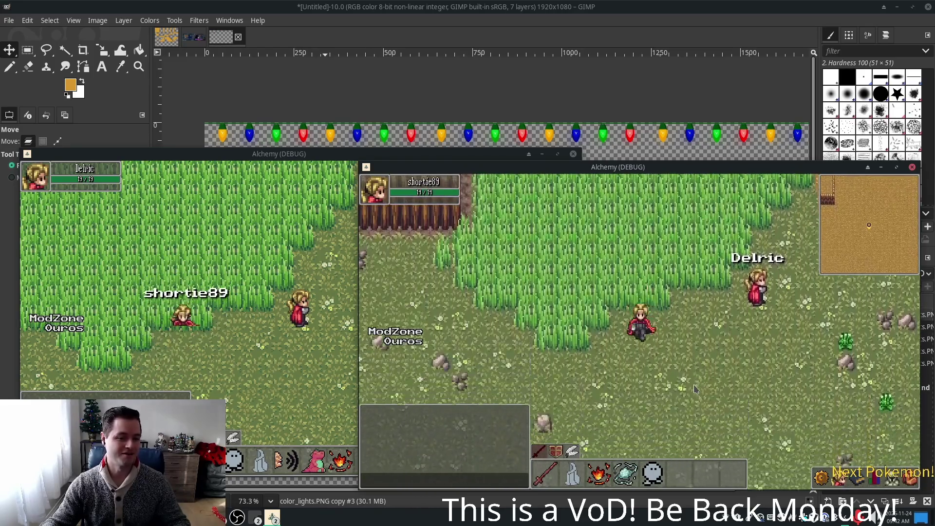
key("Left")
key("Down")
key("Up")
key("Down")
key("Right")
key("Up")
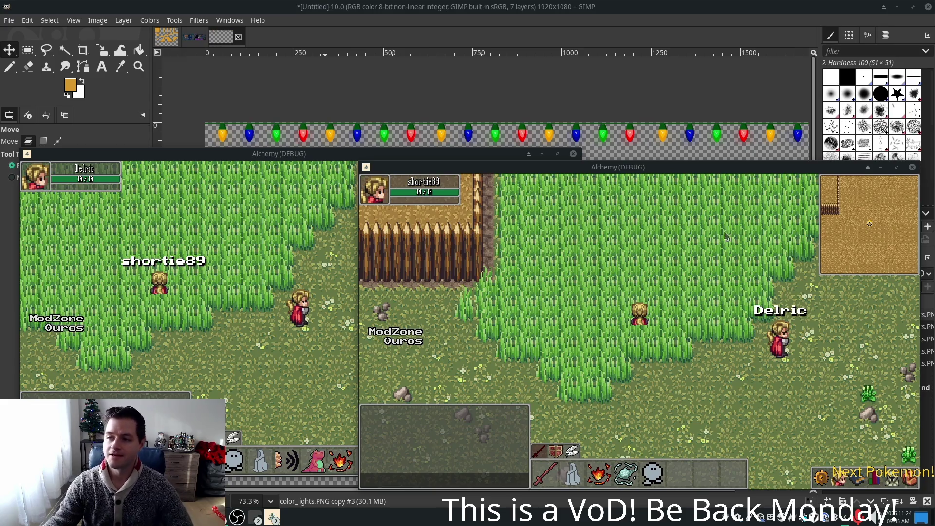
left_click(652, 25)
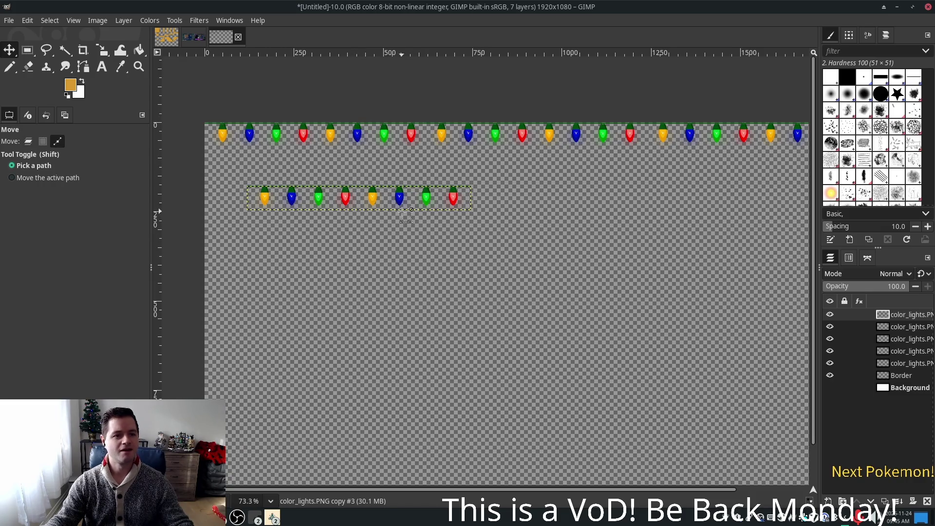
Step: Shift-select four color_lights layers in the Layers panel
scroll(404, 219, "up", 5)
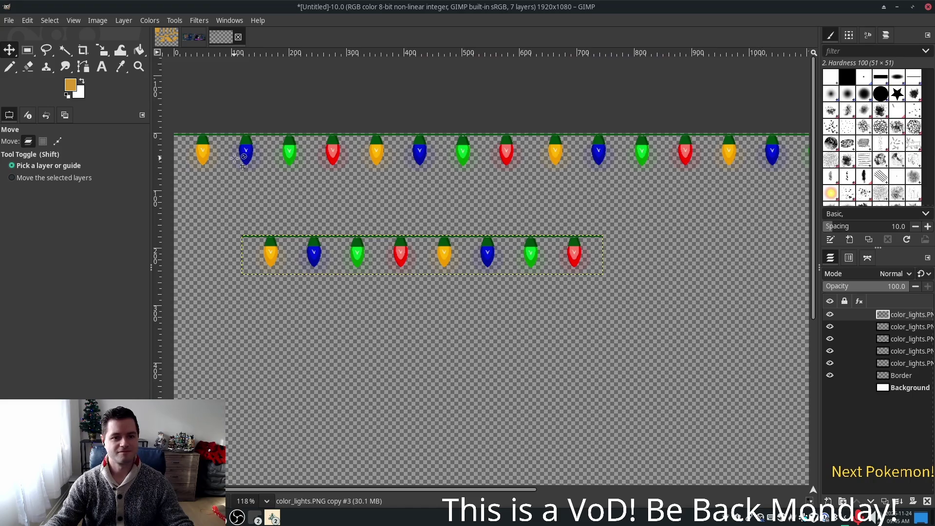
scroll(703, 293, "down", 4)
scroll(703, 293, "down", 3)
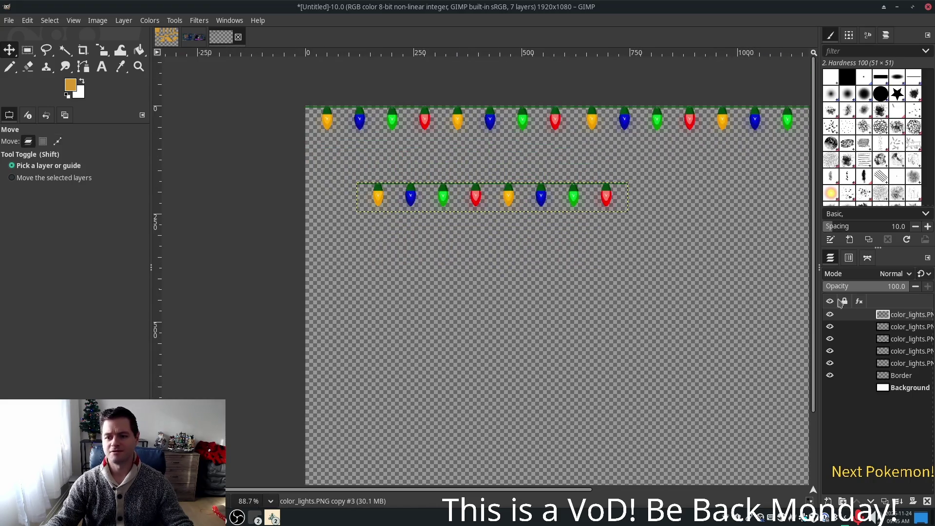
left_click(920, 326)
left_click(903, 365, "shift")
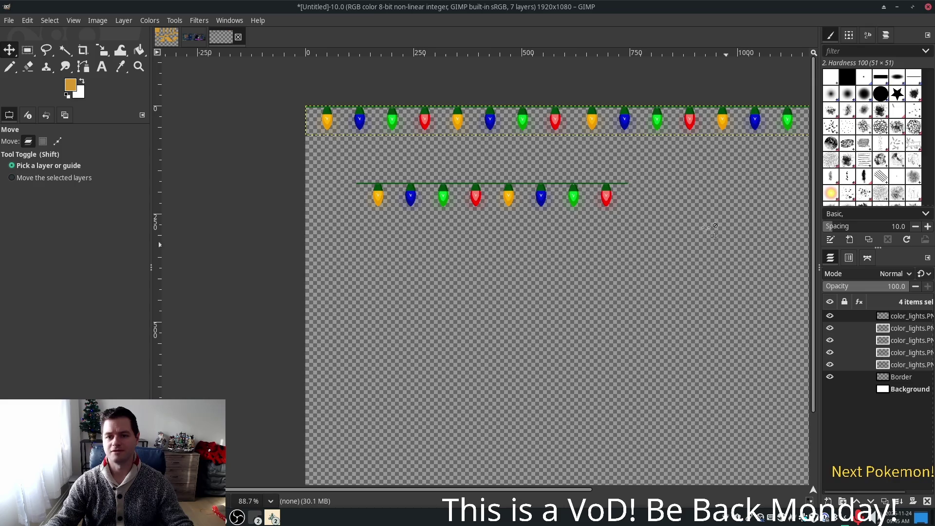
Step: Nudge one top-row lights layer up one pixel with the Move tool, then undo it
scroll(414, 108, "up", 3)
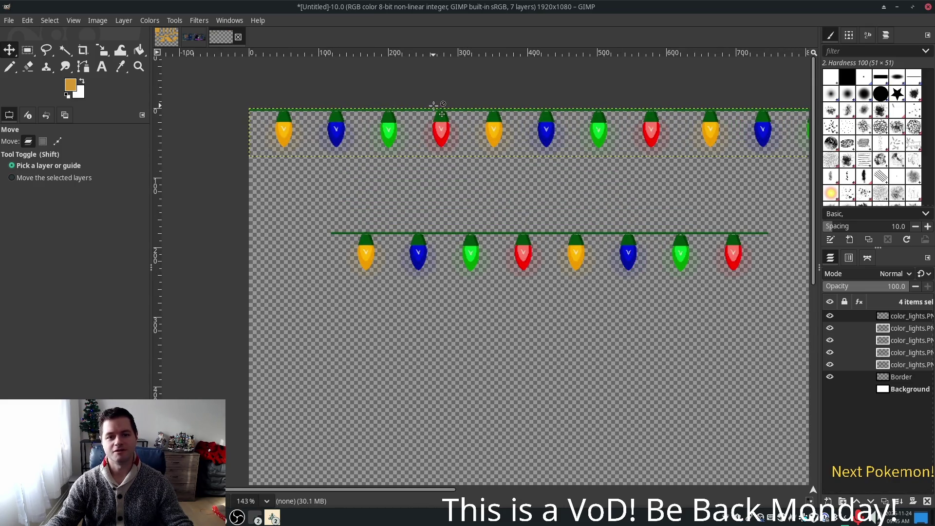
scroll(440, 114, "up", 4)
scroll(440, 113, "up", 2)
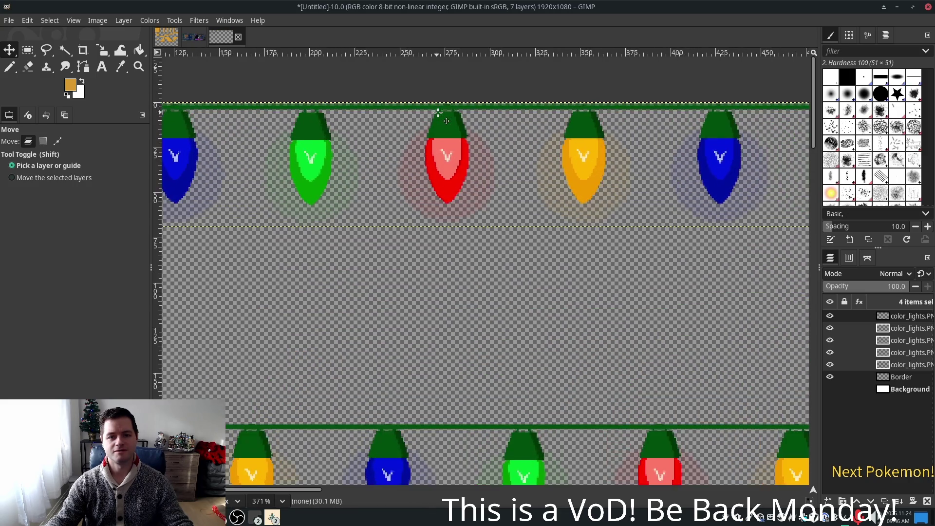
left_click(456, 130)
left_click_drag(456, 130, 457, 128)
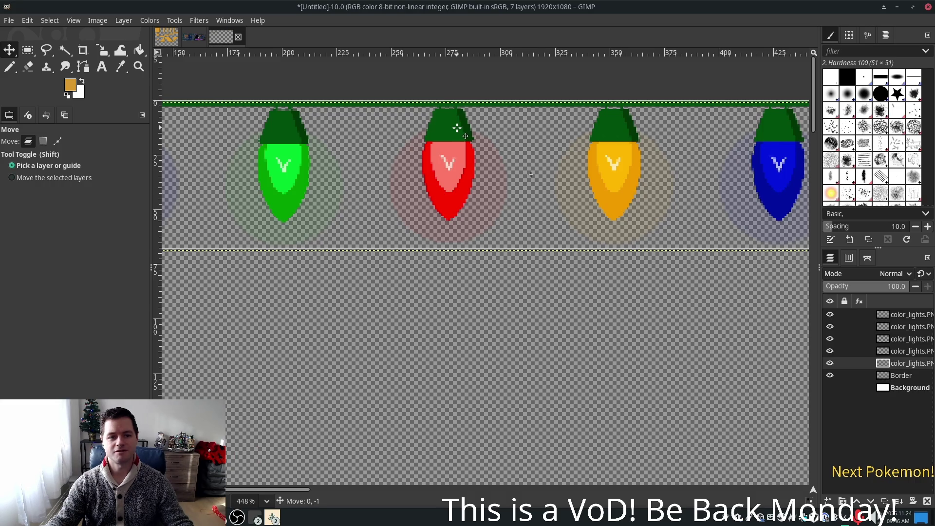
key("ctrl+z")
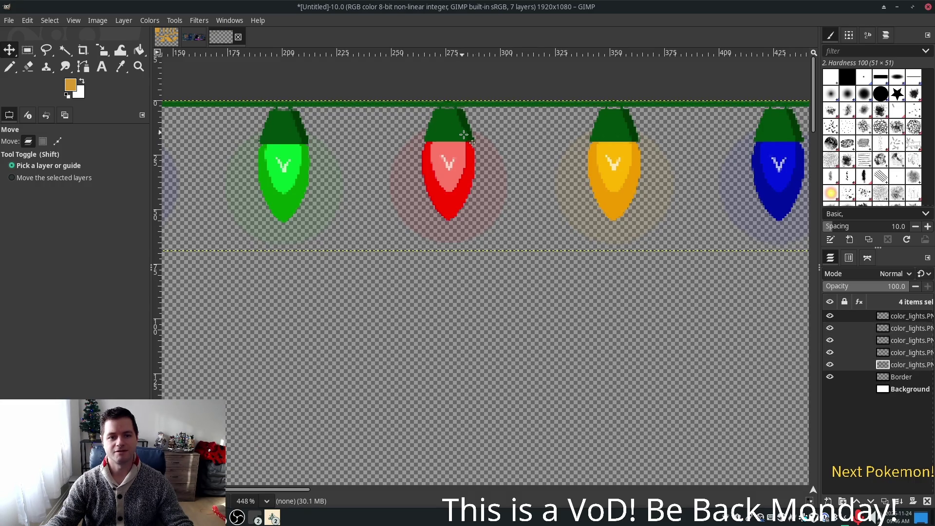
Step: Make the lower light-row layer the active layer
scroll(570, 236, "down", 2)
scroll(571, 235, "down", 1, "ctrl")
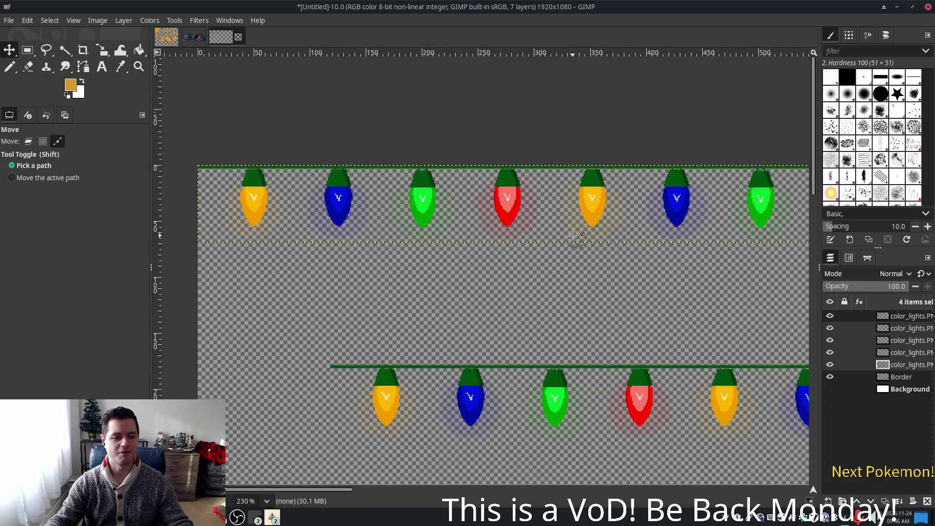
scroll(574, 237, "down", 4)
scroll(628, 297, "down", 1, "ctrl")
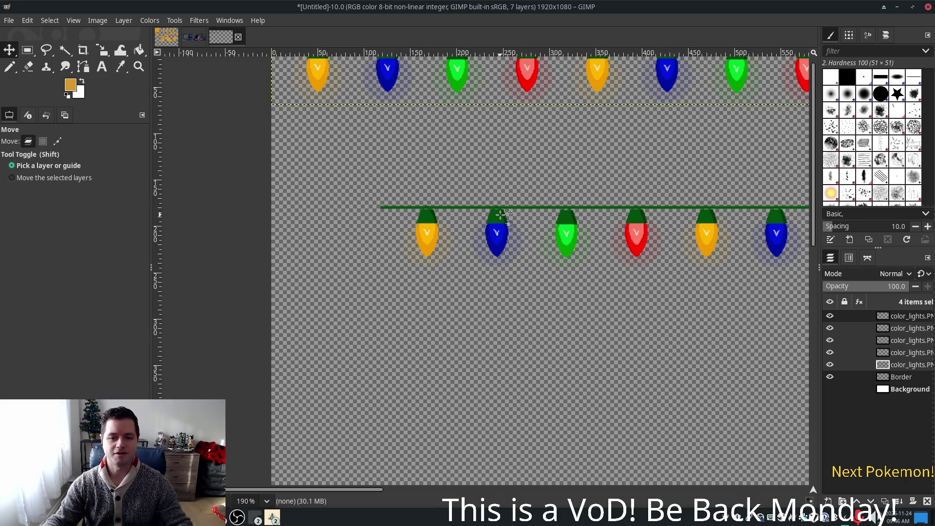
scroll(507, 224, "right", 2)
scroll(507, 224, "up", 1)
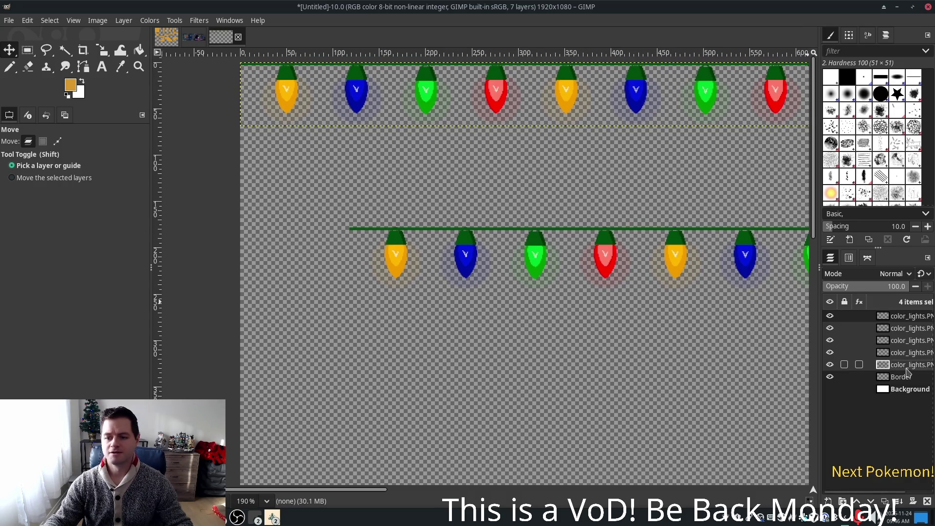
left_click(908, 363)
left_click(898, 314)
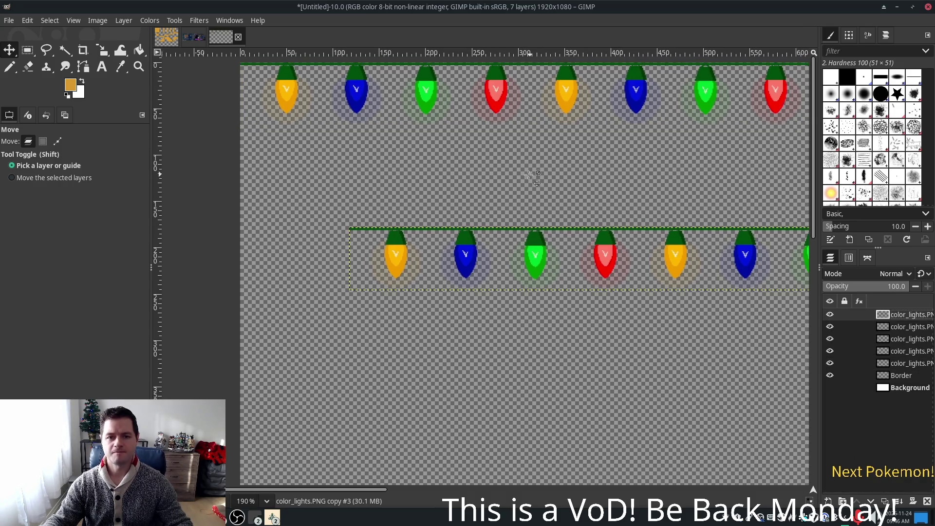
scroll(534, 178, "down", 2)
scroll(533, 178, "right", 1)
scroll(534, 178, "up", 2)
mouse_move(643, 242)
left_mouse_down()
mouse_move(522, 205)
mouse_move(529, 195)
mouse_move(653, 168)
left_mouse_up()
scroll(563, 134, "right", 2)
scroll(563, 134, "up", 1)
scroll(563, 134, "right", 3)
scroll(564, 134, "up", 1)
scroll(653, 289, "right", 3)
scroll(653, 288, "up", 1)
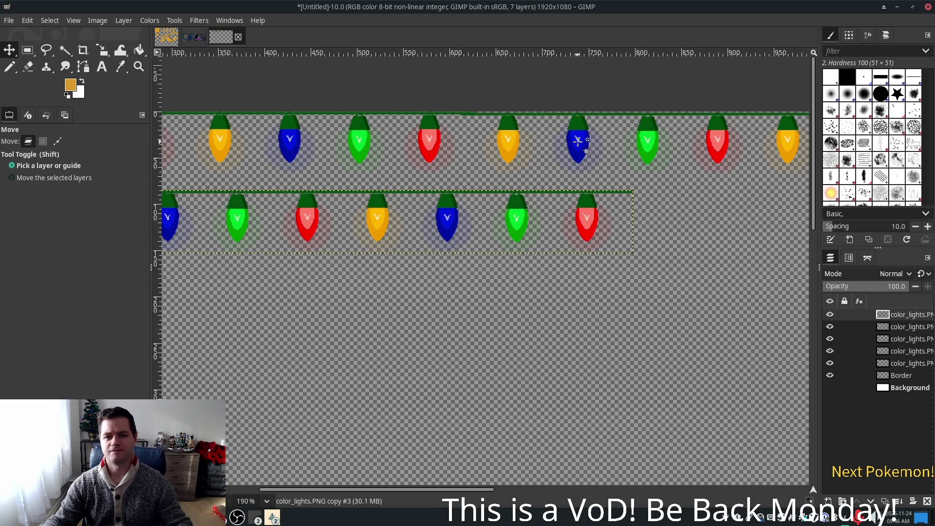
left_click(570, 132)
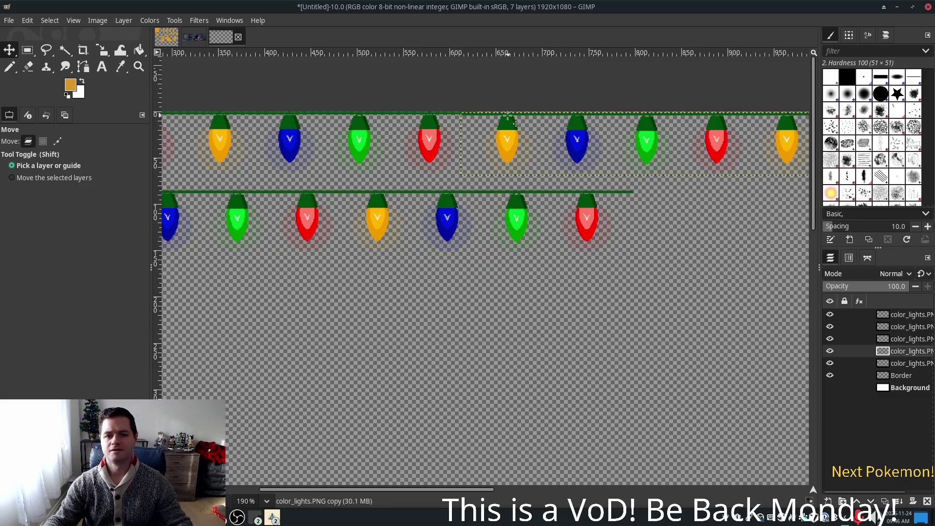
scroll(485, 119, "up", 5)
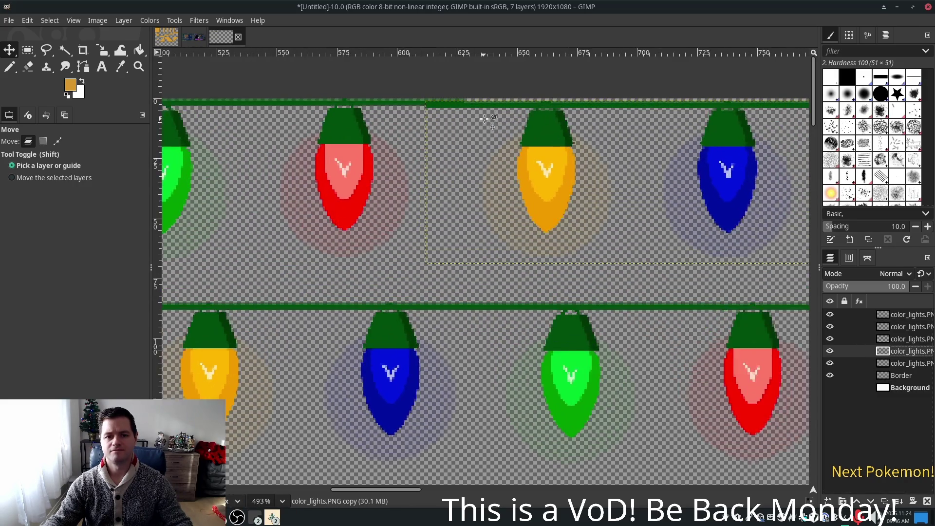
scroll(485, 119, "up", 1)
left_click_drag(537, 128, 539, 126)
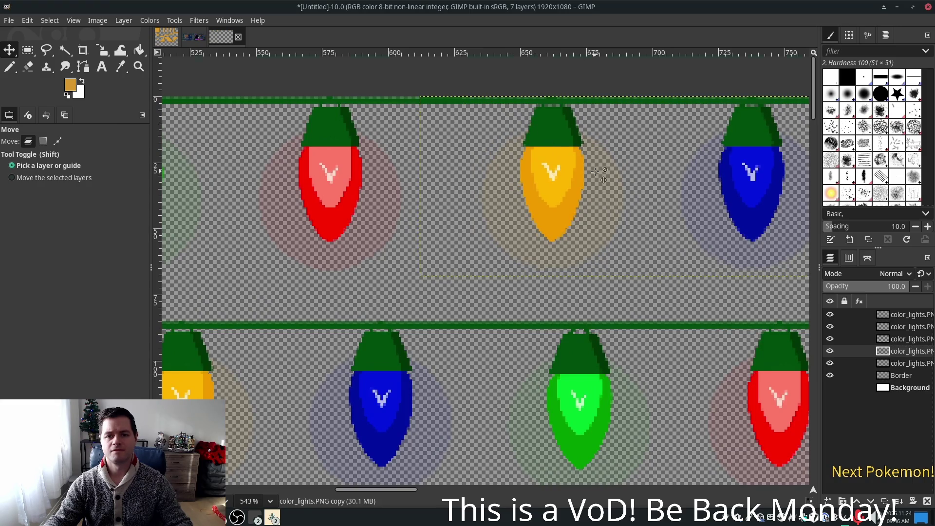
scroll(628, 178, "down", 5)
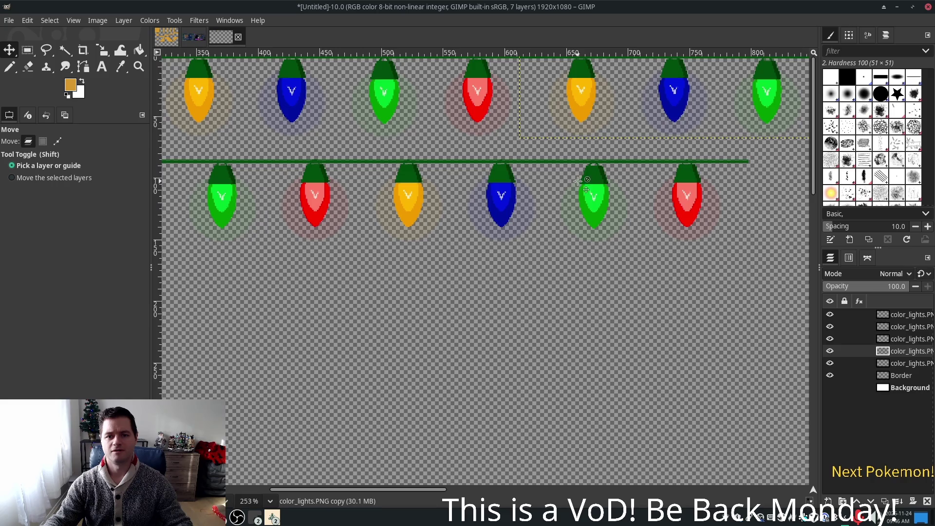
scroll(558, 286, "up", 2)
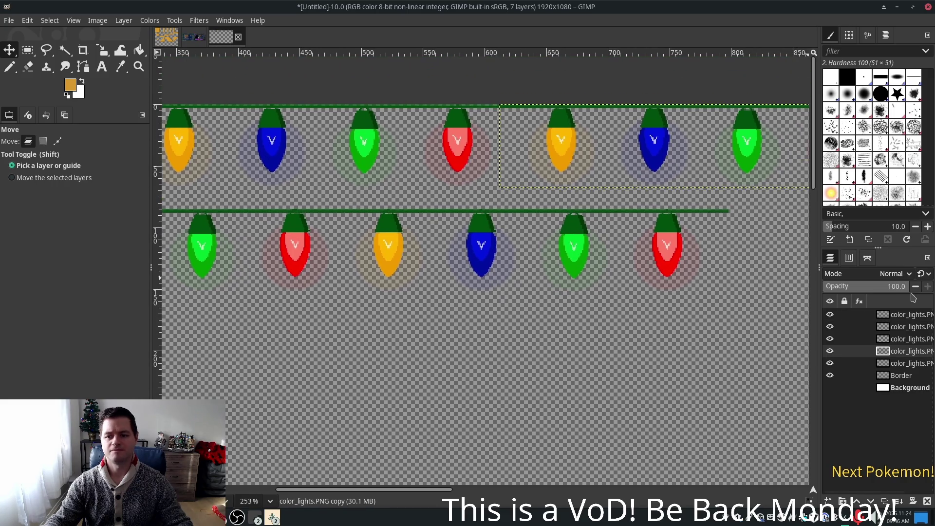
left_click(512, 251)
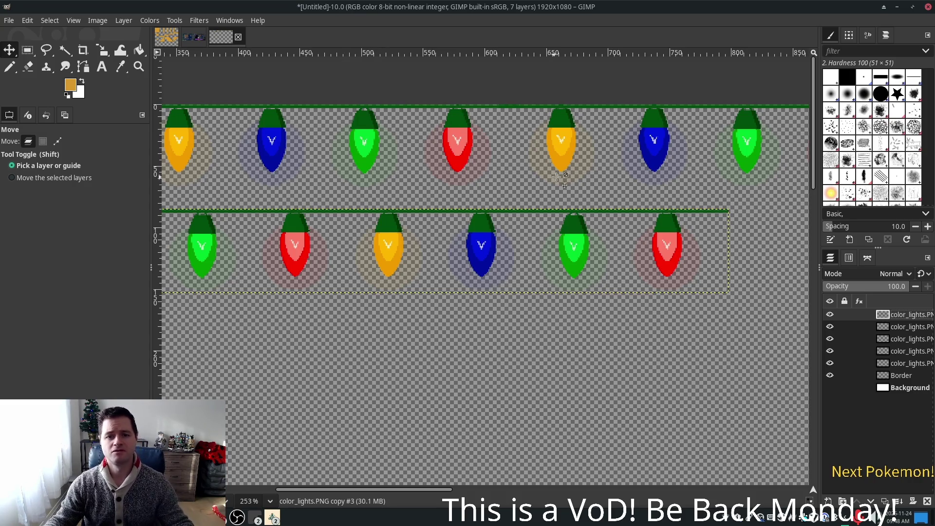
scroll(556, 195, "up", 3, "ctrl")
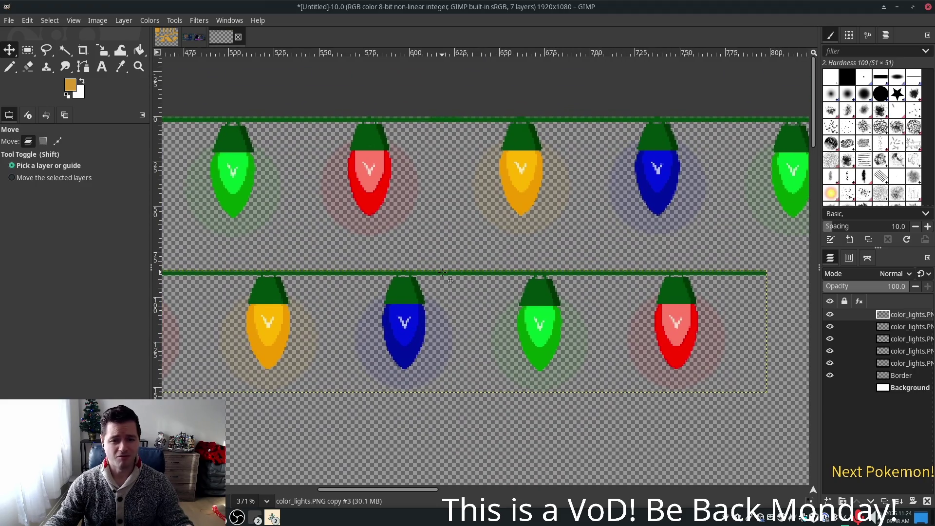
mouse_move(442, 272)
left_mouse_down()
mouse_move(508, 134)
mouse_move(544, 119)
left_mouse_up()
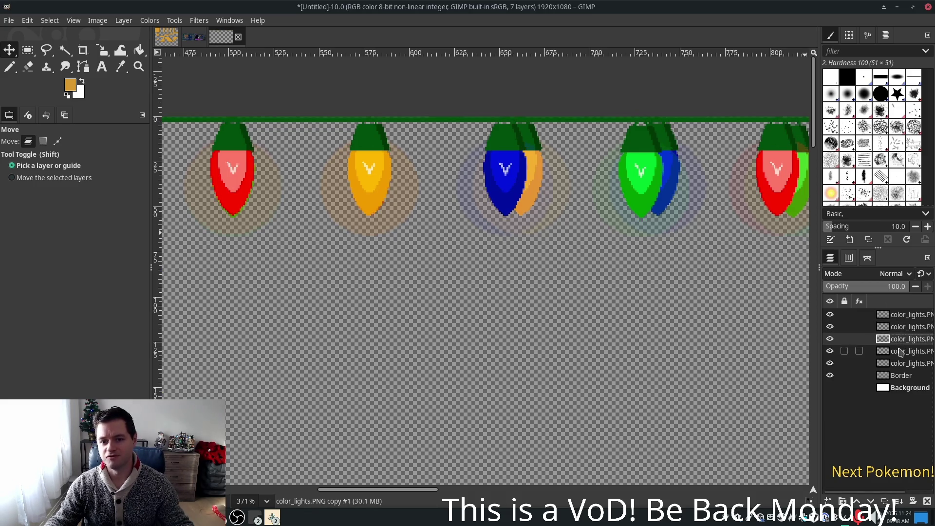
Step: Shift a light string left to align its bulbs, then drag the top string down onto its own row
left_click_drag(538, 175, 523, 175)
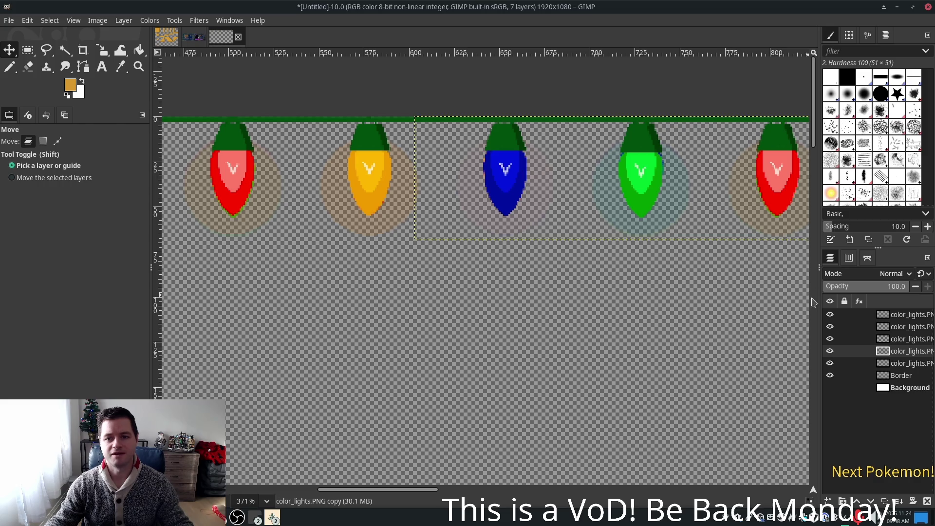
left_click(904, 315)
scroll(734, 302, "down", 1, "ctrl")
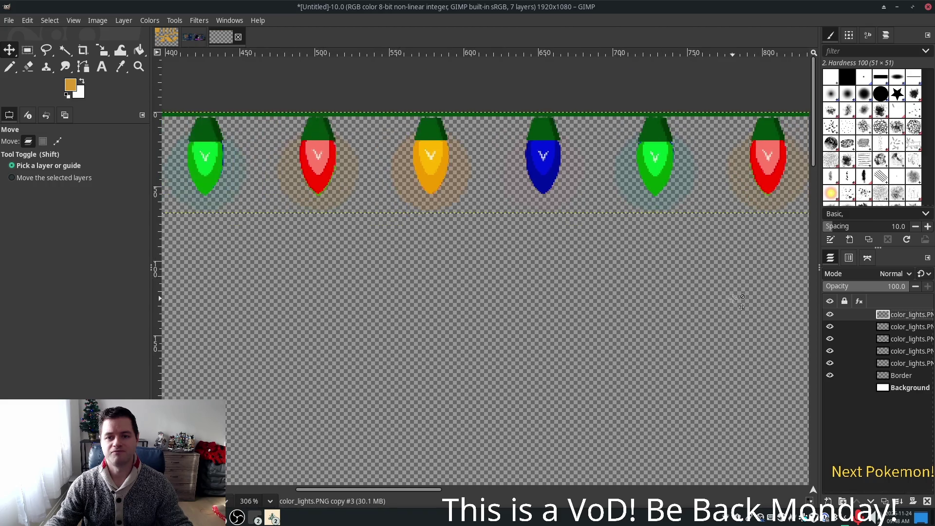
scroll(682, 292, "right", 3)
mouse_move(610, 276)
left_mouse_down()
mouse_move(636, 395)
mouse_move(631, 429)
left_mouse_up()
scroll(631, 429, "right", 5)
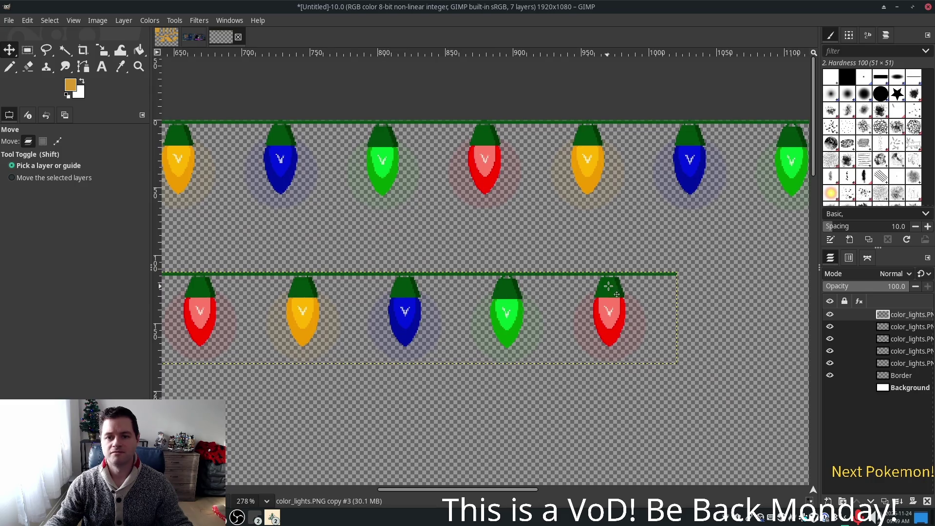
scroll(731, 249, "down", 3)
scroll(731, 251, "up", 1)
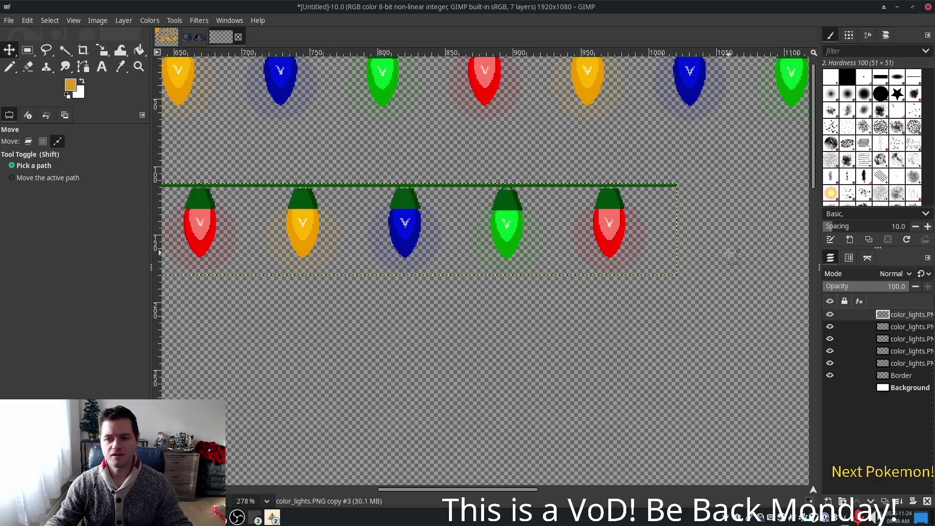
scroll(731, 253, "down", 1, "ctrl")
scroll(730, 253, "up", 2)
scroll(731, 253, "right", 1)
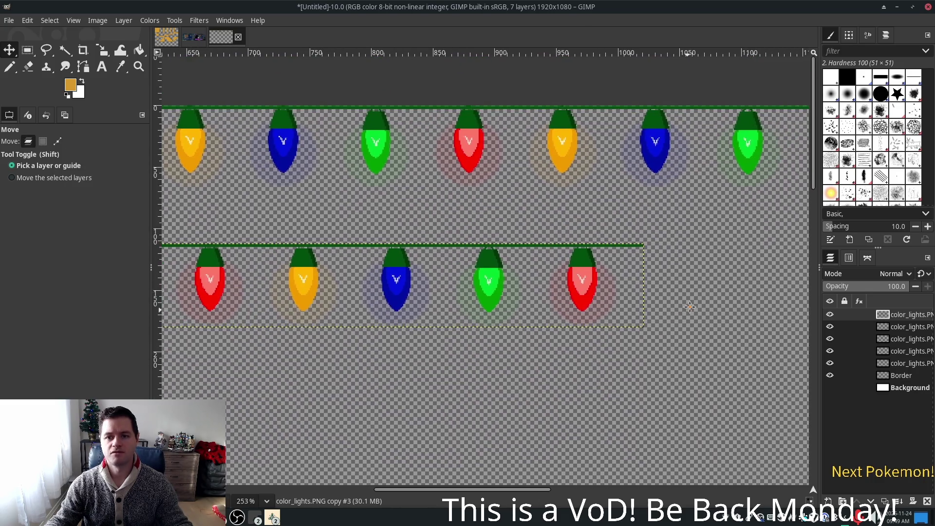
Step: Select the strand layer and move the lower strand right toward the top row's end
left_click(902, 327)
scroll(716, 261, "down", 3)
scroll(714, 258, "down", 1, "ctrl")
scroll(686, 323, "up", 2)
scroll(685, 322, "down", 2, "ctrl")
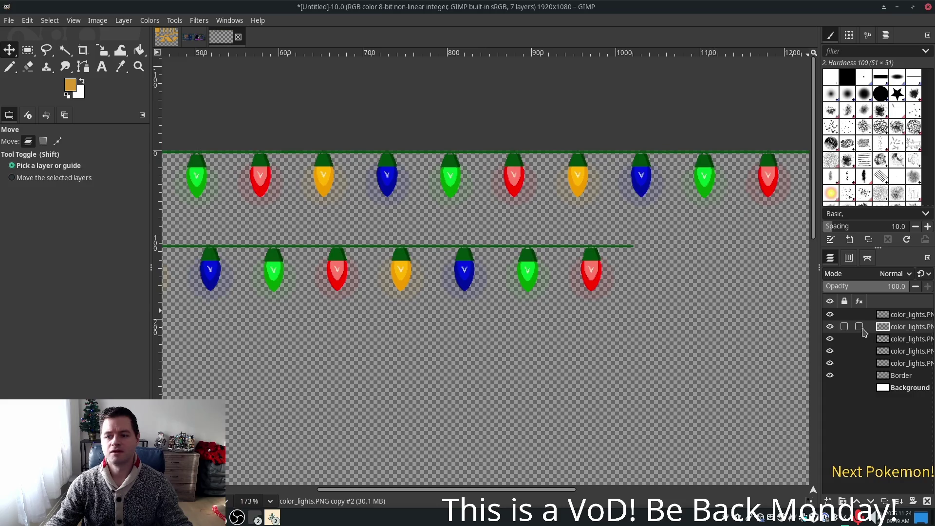
left_click(895, 361)
left_click(894, 353)
scroll(657, 317, "right", 3)
scroll(633, 325, "up", 1)
left_click(892, 340)
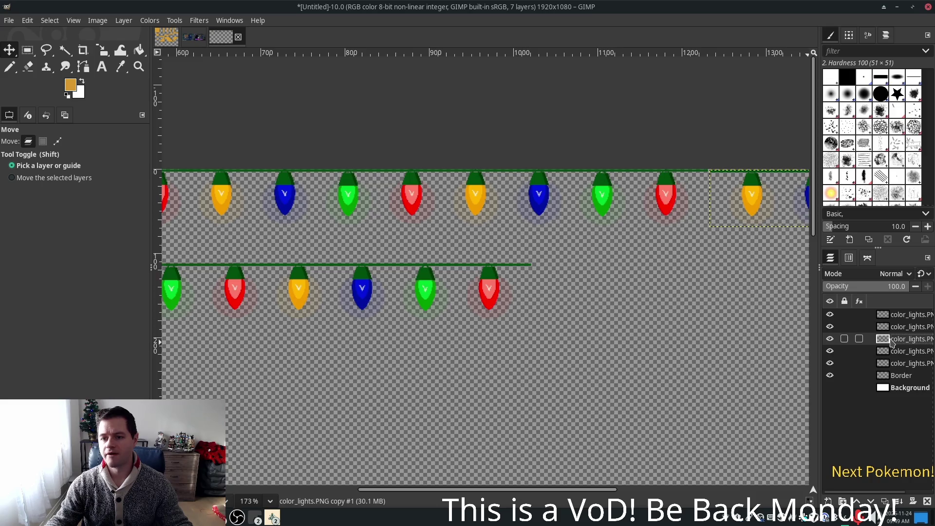
left_click_drag(448, 268, 670, 249)
Step: Place another strand along the top row and shift it so its bulbs line up
scroll(545, 337, "right", 5)
scroll(636, 271, "up", 2)
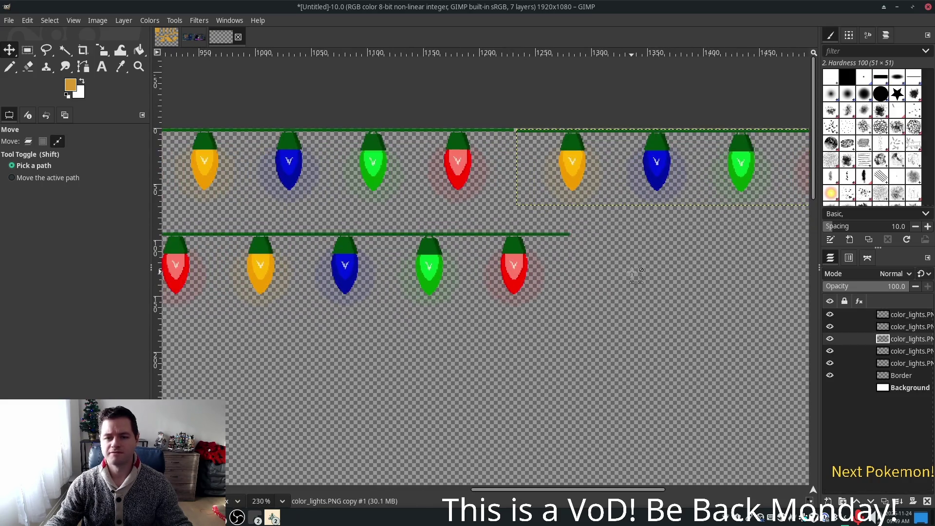
scroll(617, 330, "up", 2)
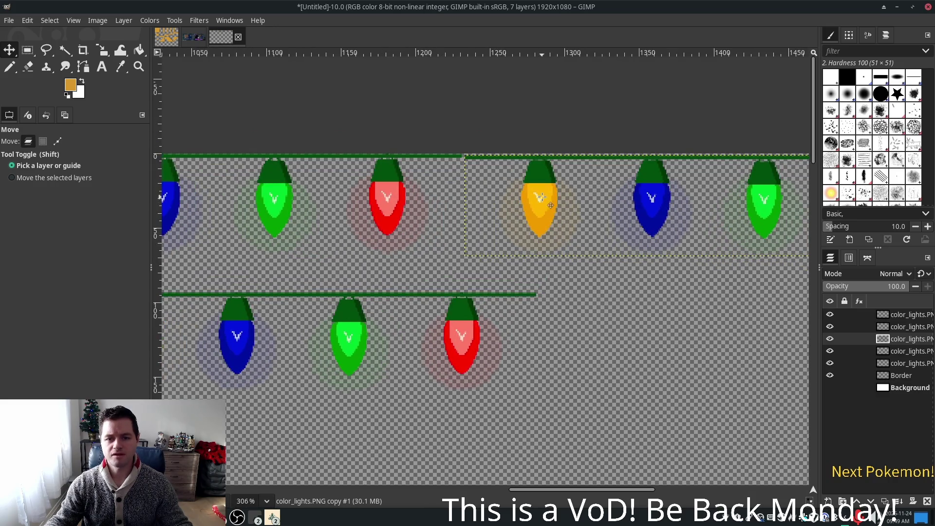
left_click_drag(535, 170, 533, 168)
mouse_move(449, 312)
left_mouse_down()
mouse_move(522, 246)
mouse_move(667, 250)
mouse_move(713, 174)
left_mouse_up()
scroll(544, 188, "up", 2)
left_click_drag(543, 189, 498, 188)
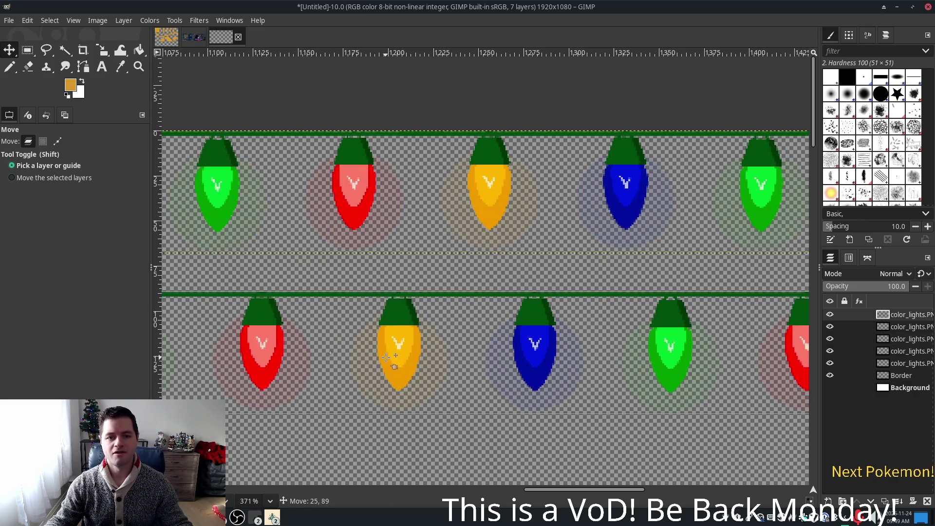
Step: Move the second strand right and close the gap at the top row's right end
scroll(599, 411, "down", 1)
scroll(589, 382, "down", 4, "ctrl")
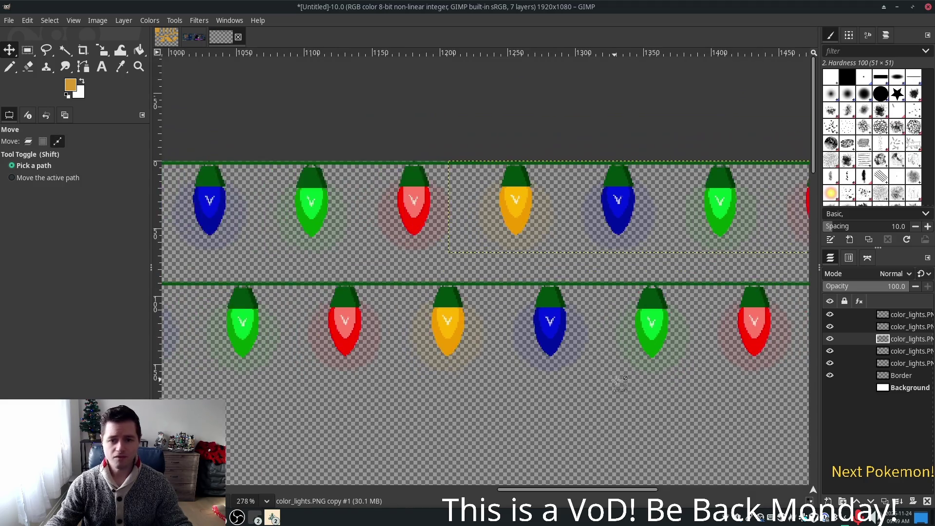
scroll(517, 385, "down", 2, "ctrl")
scroll(587, 350, "right", 5)
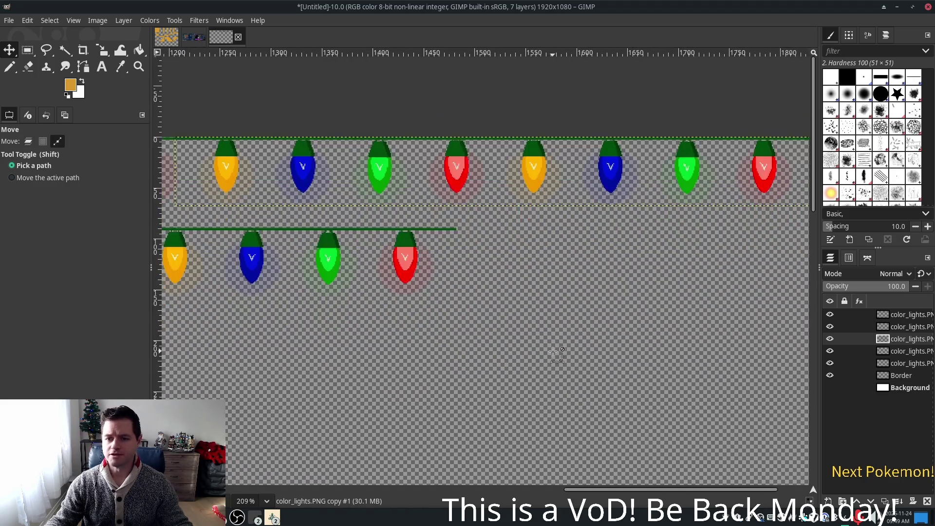
scroll(587, 349, "right", 3)
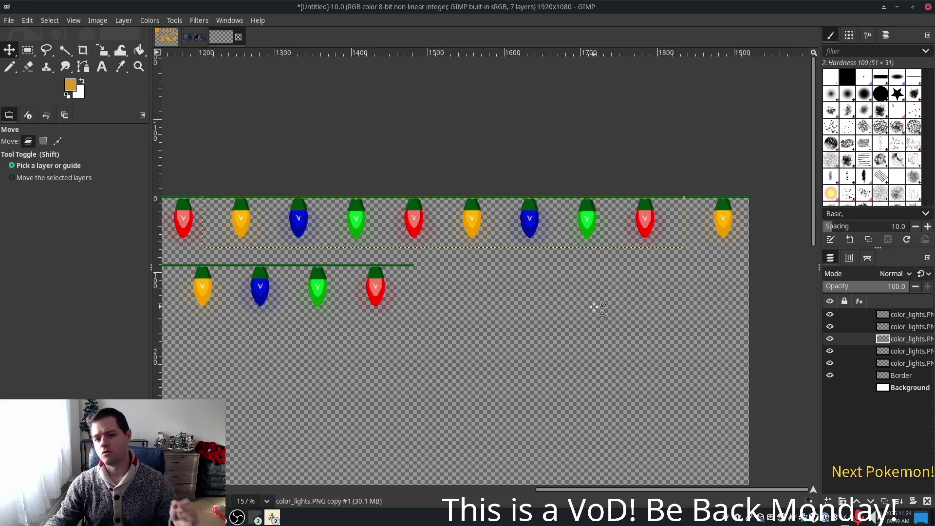
left_click_drag(553, 306, 766, 333)
scroll(591, 321, "right", 3)
scroll(591, 322, "up", 3)
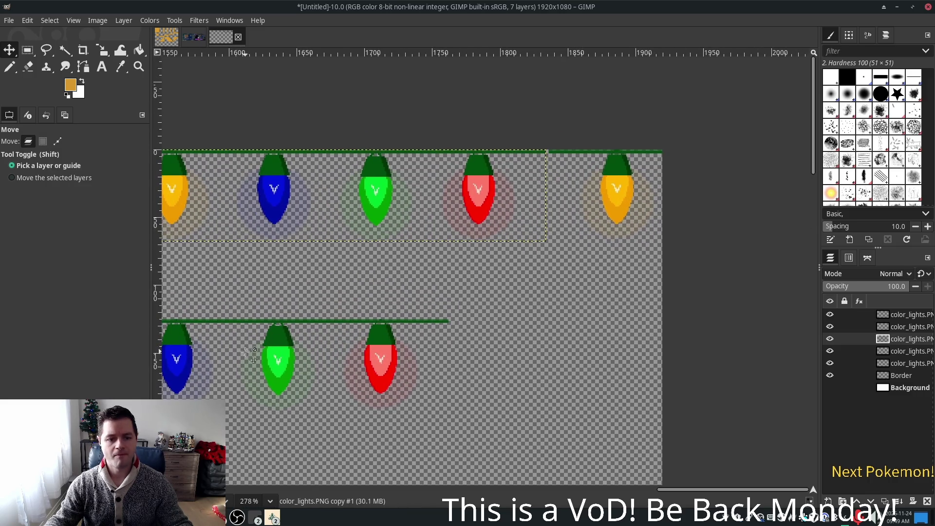
mouse_move(267, 352)
left_mouse_down()
mouse_move(384, 355)
mouse_move(460, 289)
mouse_move(465, 197)
left_mouse_up()
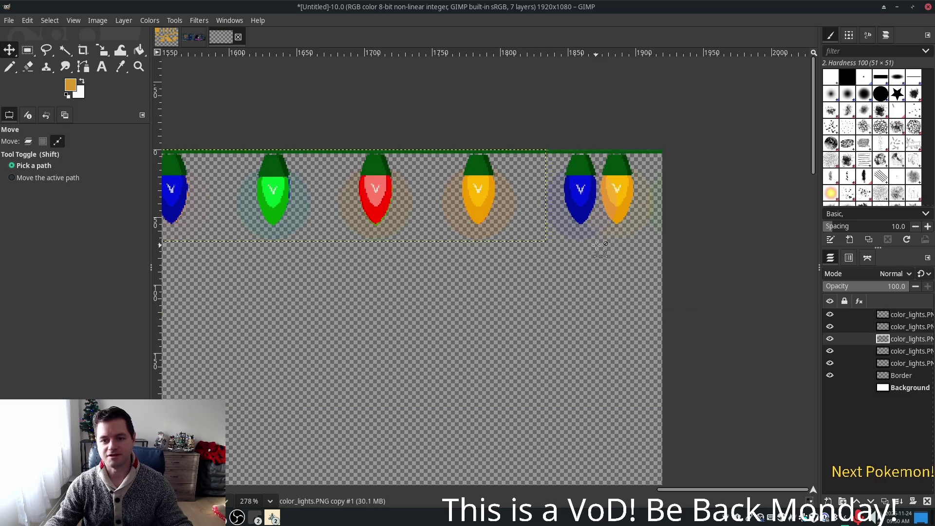
scroll(599, 241, "up", 2)
left_click_drag(641, 144, 579, 146)
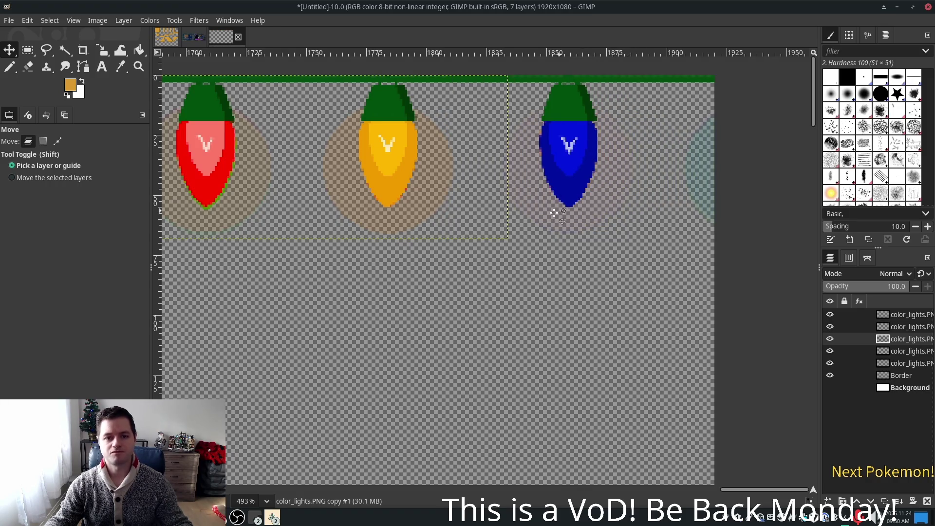
Step: Pull the red-yellow-blue strand off the top row and park it mid-canvas
left_click_drag(393, 168, 442, 377)
scroll(444, 317, "down", 3)
scroll(555, 328, "down", 1, "ctrl")
scroll(558, 329, "down", 6, "ctrl")
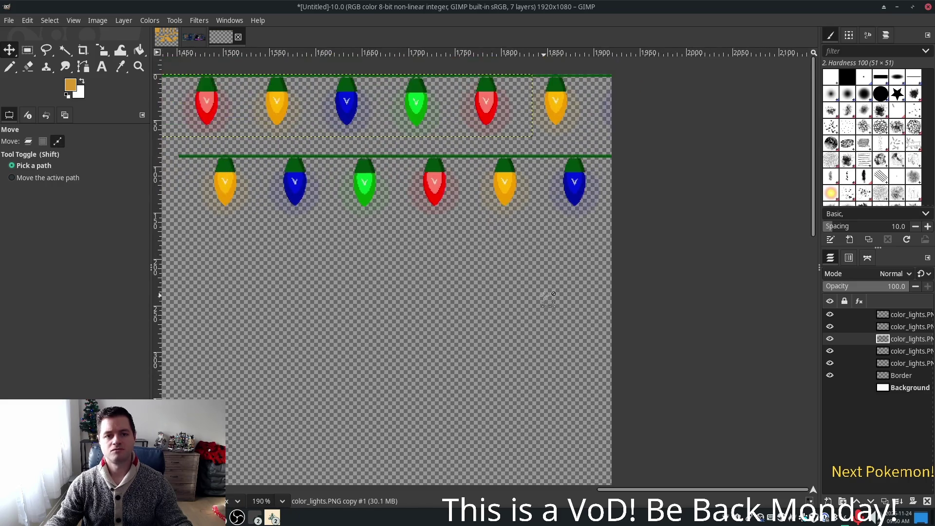
scroll(548, 299, "down", 5, "ctrl")
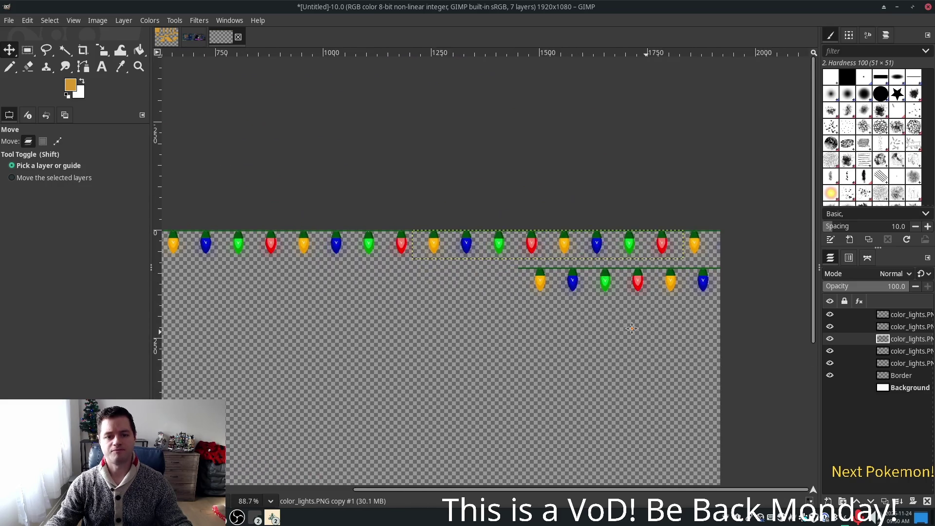
scroll(582, 300, "down", 4)
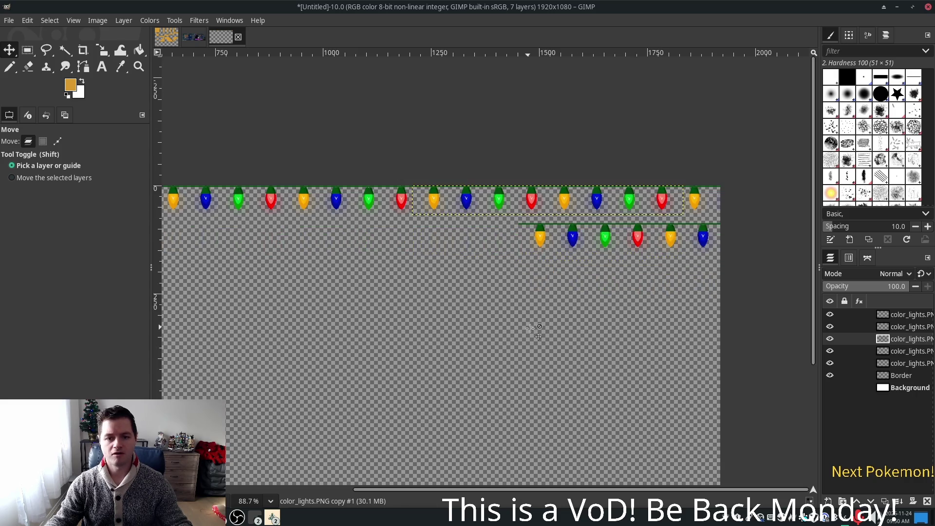
scroll(512, 300, "down", 1, "ctrl")
scroll(507, 295, "up", 2)
scroll(769, 331, "left", 3)
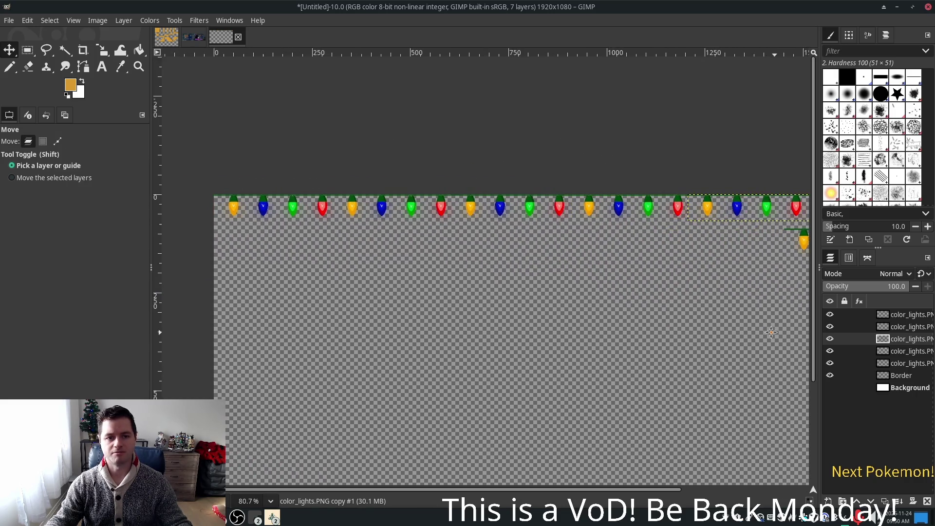
scroll(548, 332, "right", 2)
mouse_move(667, 252)
left_mouse_down()
mouse_move(500, 333)
mouse_move(443, 347)
left_mouse_up()
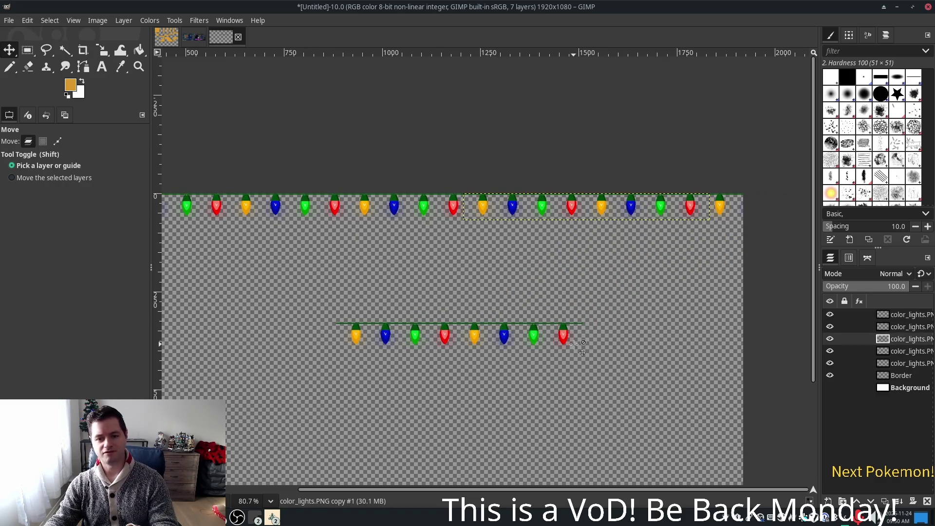
Step: Cut and restore part of the top row, then clear the extra light-string copy's bulbs
key("ctrl+x")
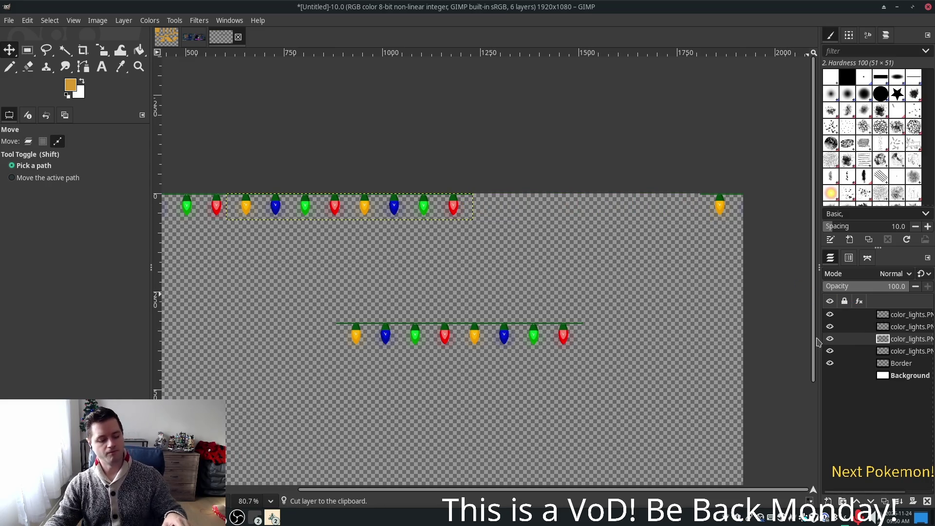
key("ctrl+z")
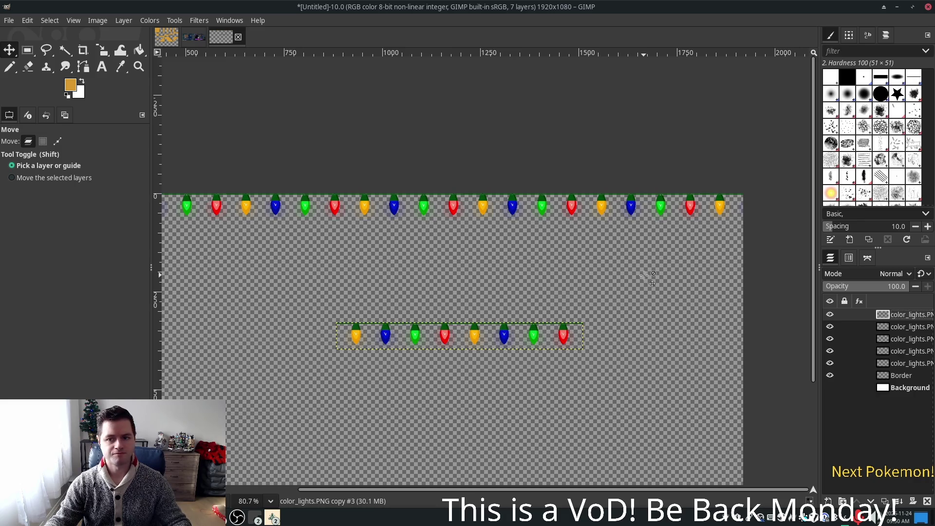
scroll(645, 276, "down", 3)
scroll(682, 285, "up", 1)
scroll(702, 288, "down", 1)
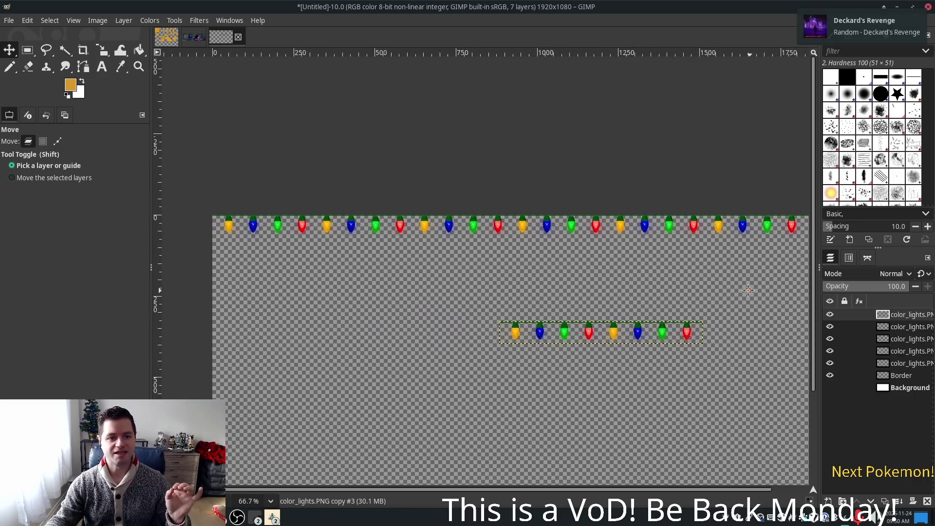
scroll(691, 287, "up", 1)
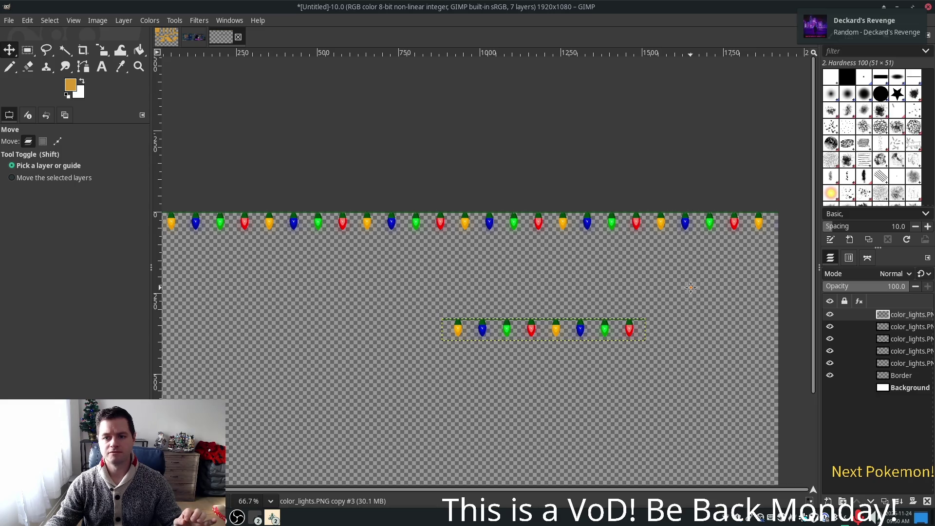
scroll(686, 287, "down", 1)
scroll(717, 285, "up", 1)
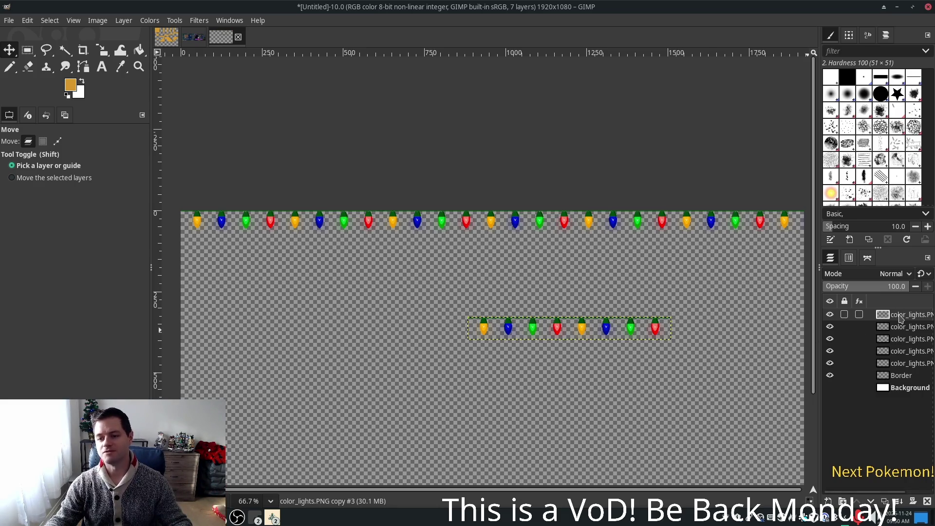
key("Delete")
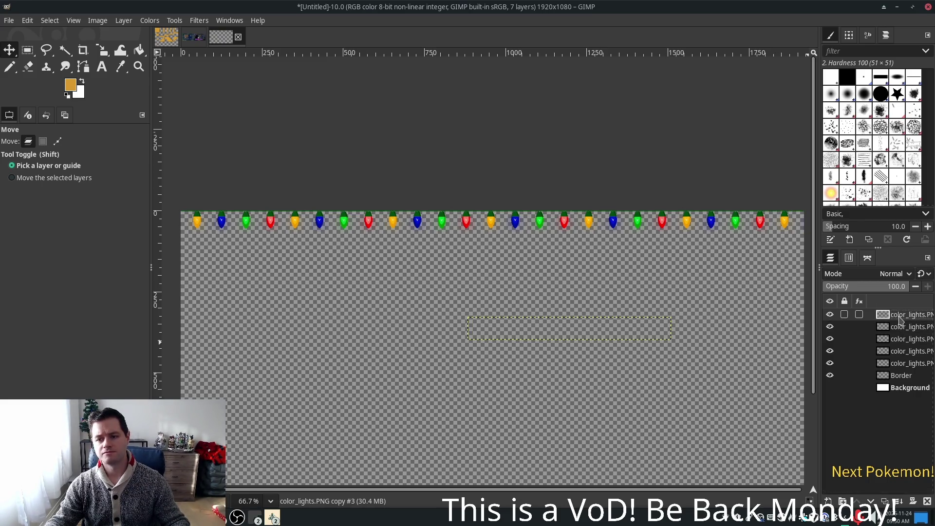
Step: Delete the empty light-string layer and merge the four color_lights layers down into Border
right_click(900, 319)
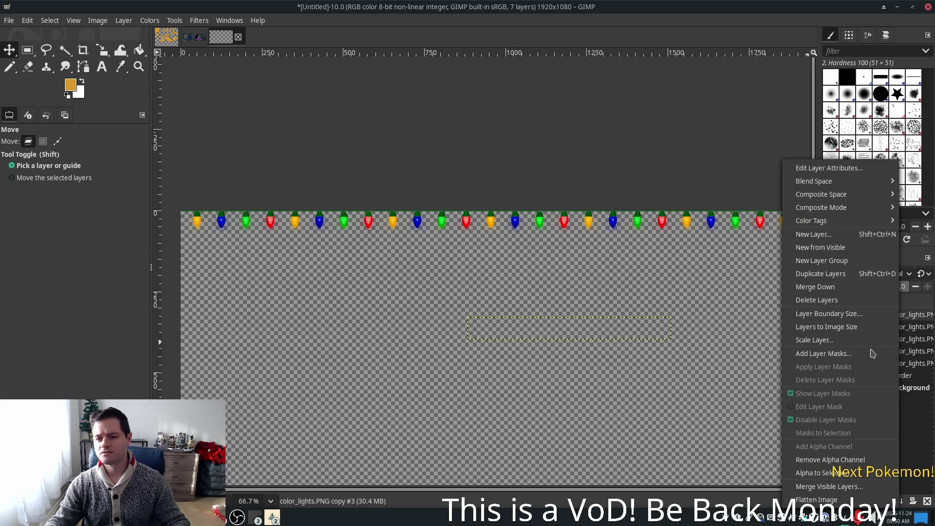
left_click(823, 300)
right_click(900, 318)
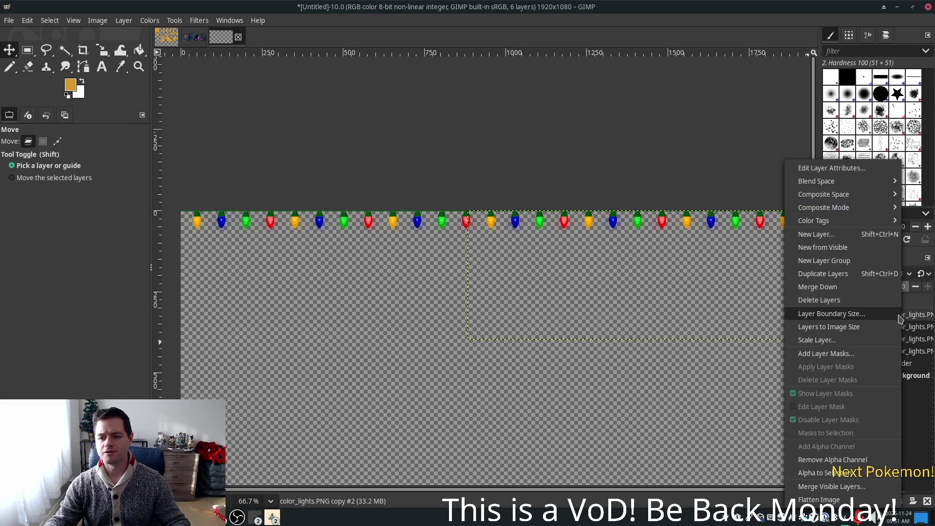
left_click(853, 287)
right_click(891, 305)
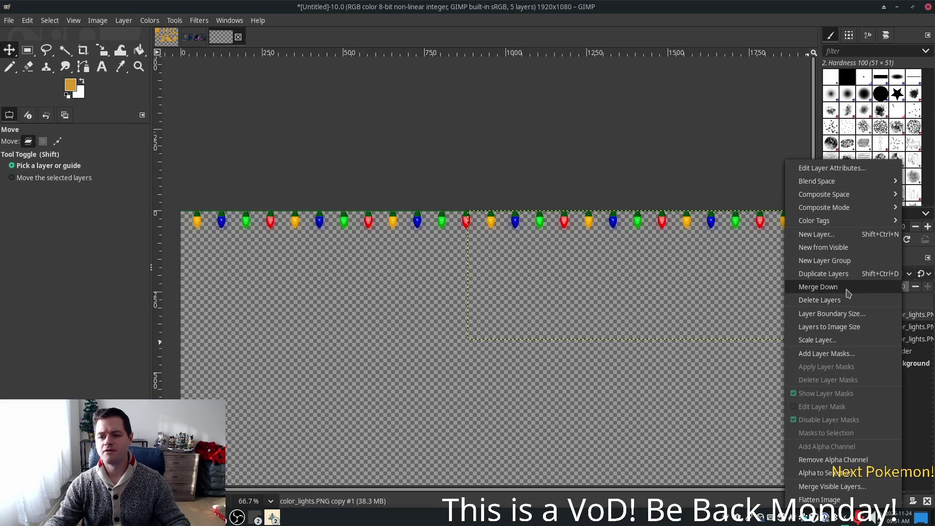
left_click(851, 287)
right_click(891, 316)
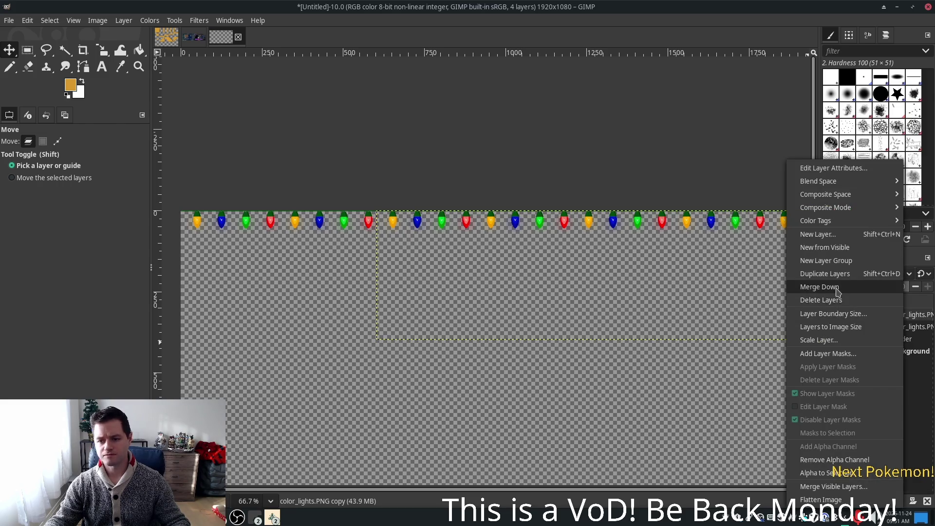
left_click(852, 287)
right_click(905, 315)
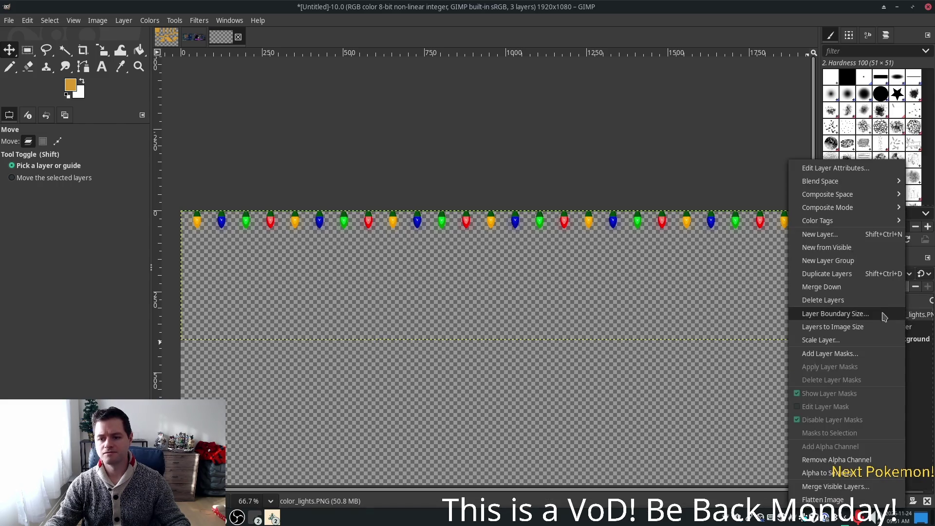
left_click(850, 287)
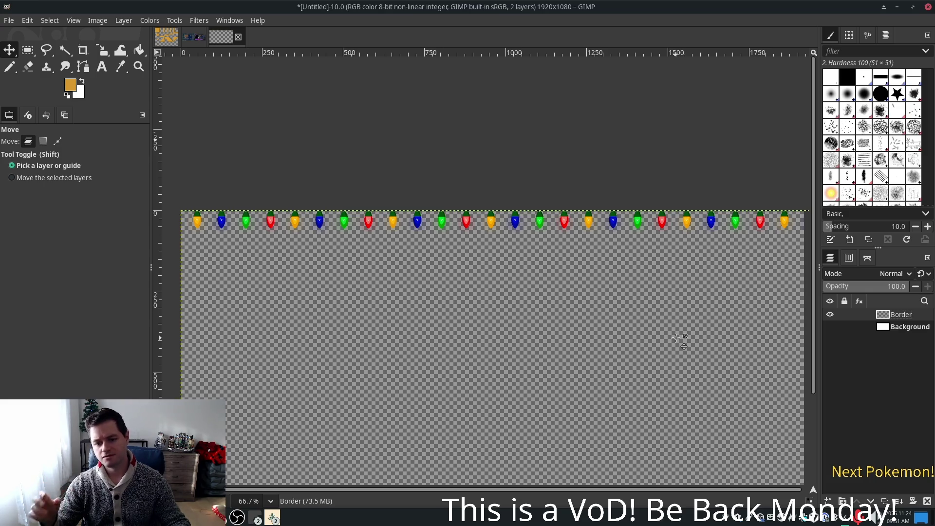
scroll(628, 395, "down", 1)
scroll(626, 384, "down", 2)
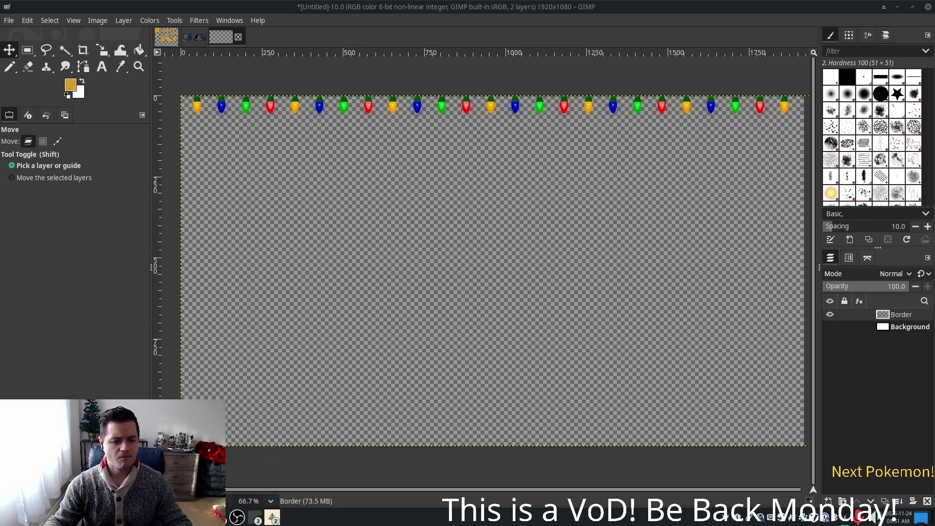
right_click(255, 517)
left_click(272, 502)
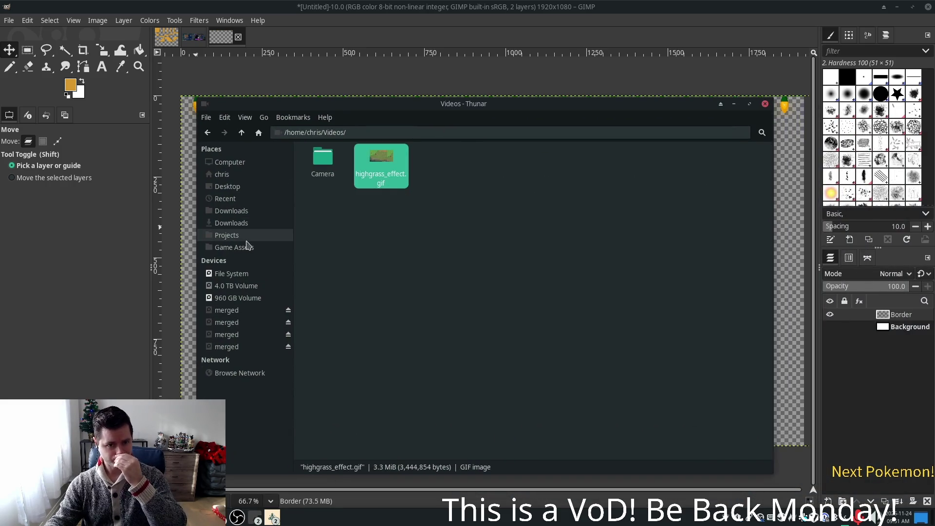
Step: Browse Projects > christmas-crush > art in Thunar and scroll through its sprite files
left_click(228, 235)
double_click(616, 157)
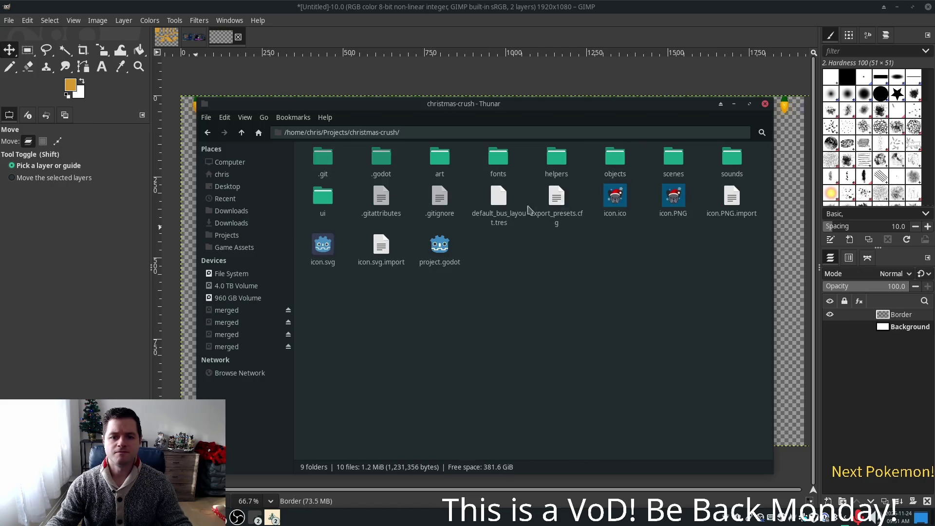
double_click(444, 162)
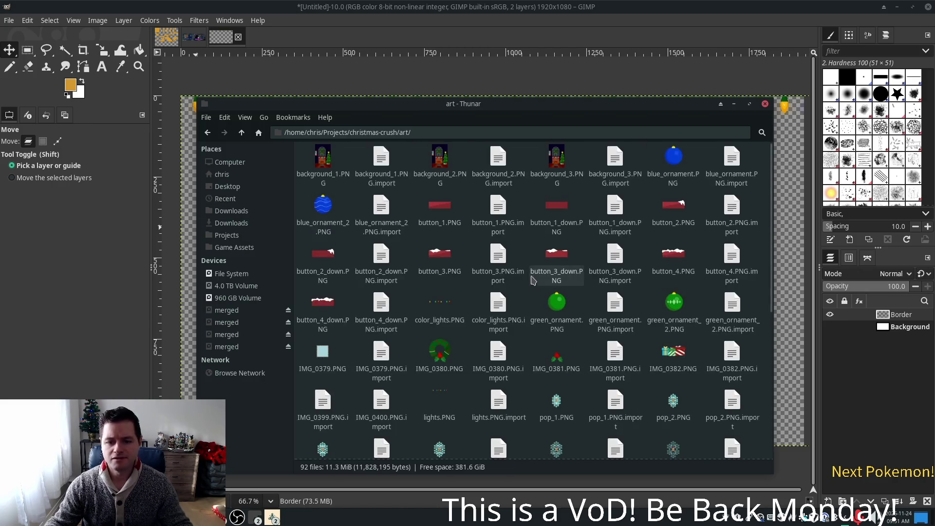
scroll(533, 279, "down", 3)
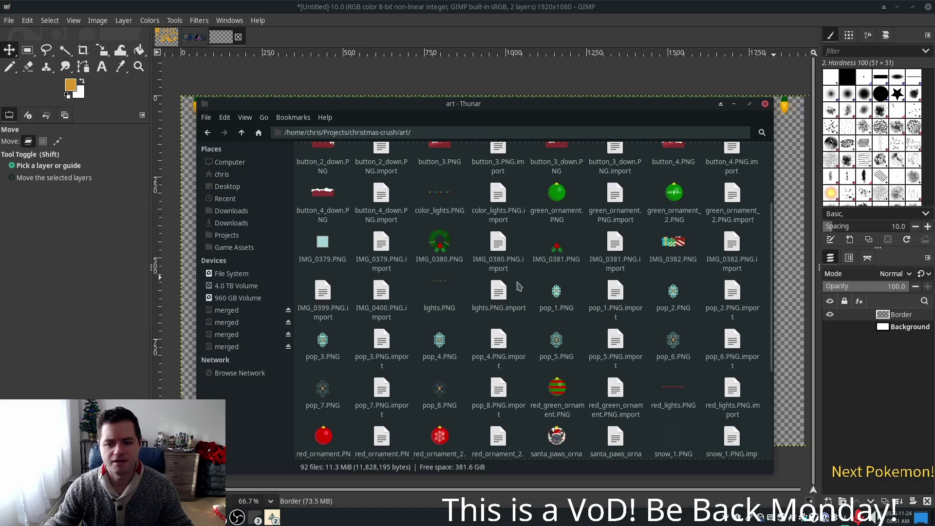
scroll(607, 317, "down", 5)
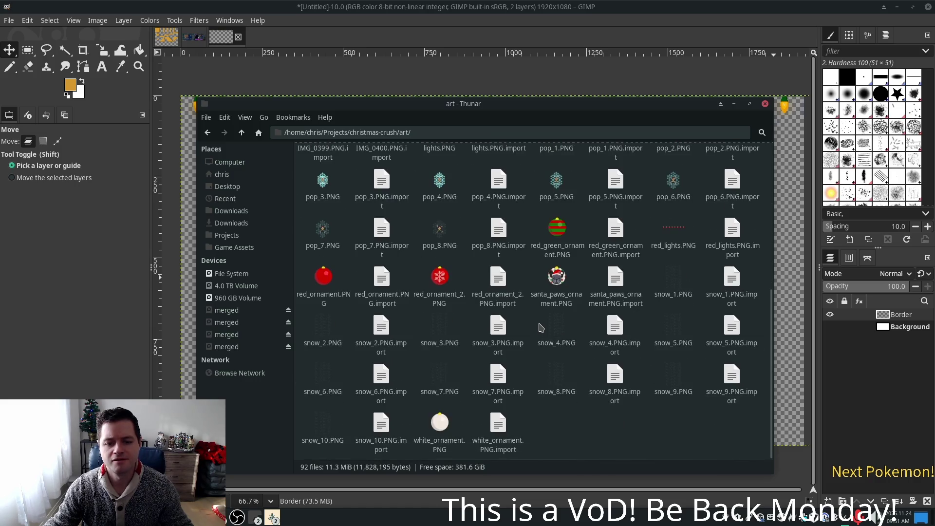
scroll(535, 325, "up", 10)
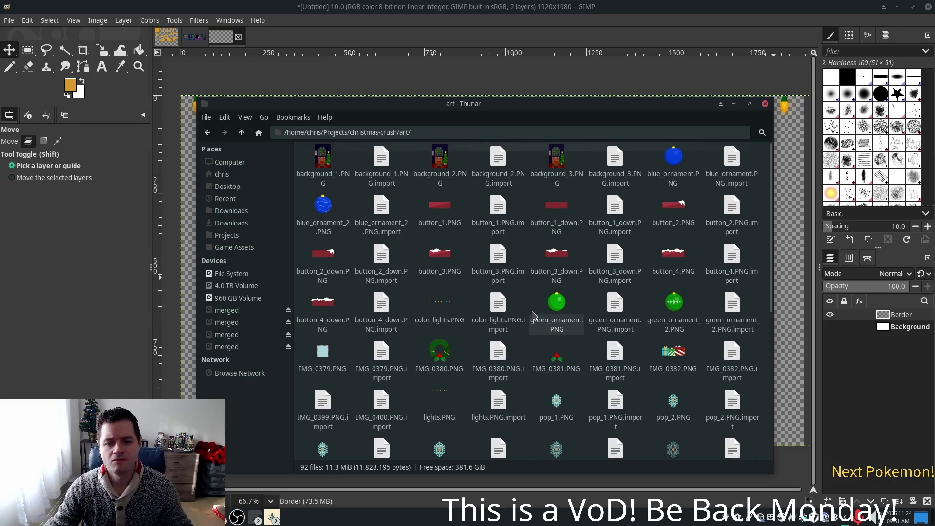
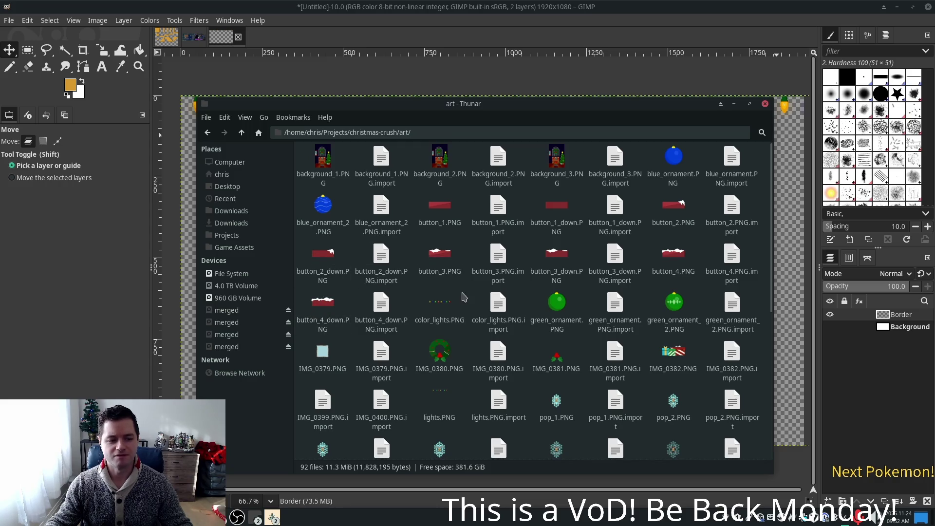
Step: Move the Brave window showing Twitch onto this screen and maximize it
scroll(534, 295, "down", 1)
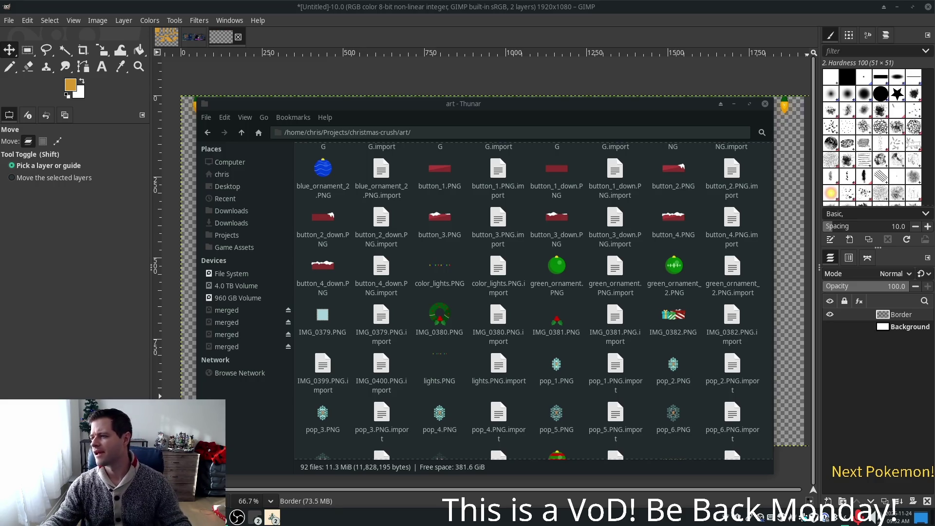
left_click_drag(933, 131, 578, 69)
double_click(578, 69)
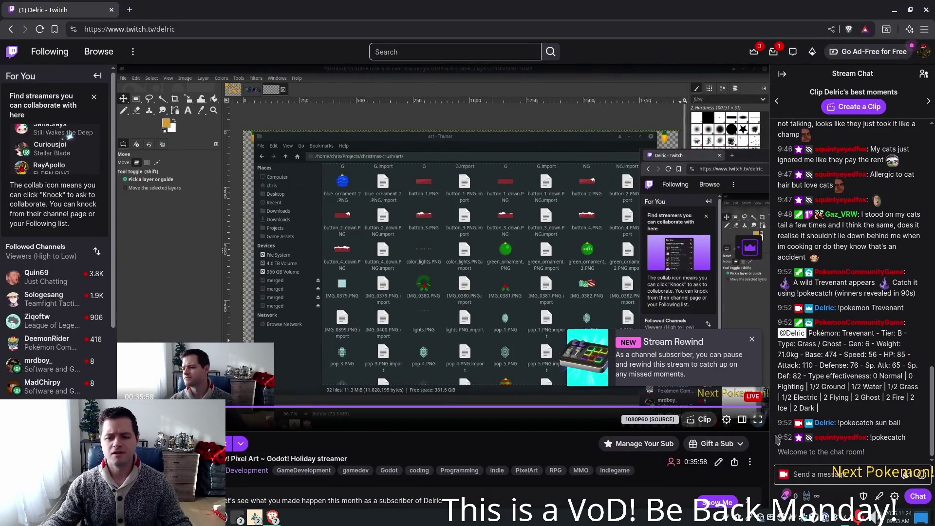
Step: Put the Twitch stream player full screen in Brave and capture a screenshot into GIMP
left_click(758, 420)
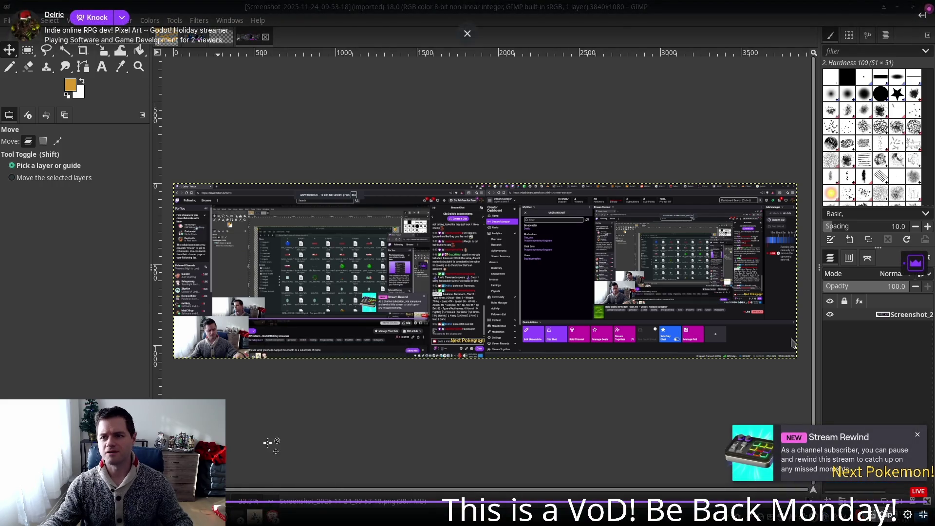
left_click(273, 515)
left_click(302, 480)
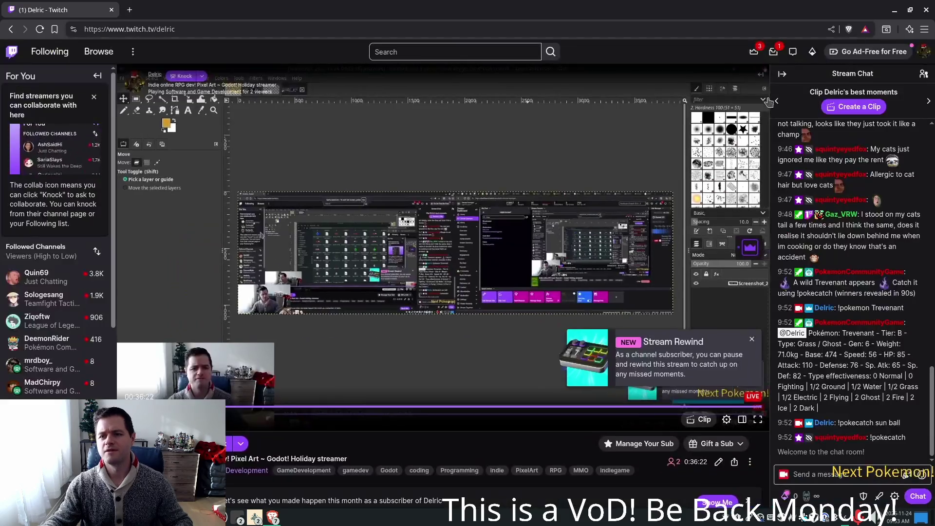
key("alt+Tab")
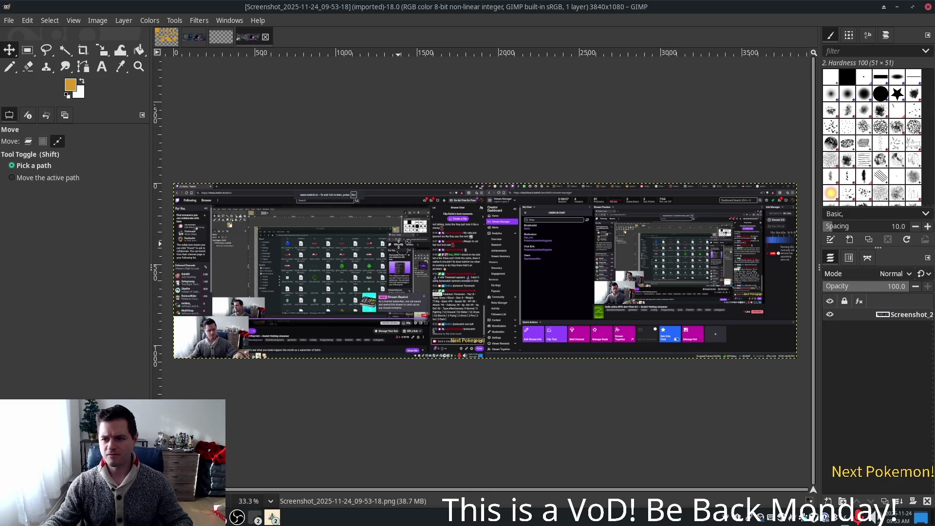
Step: Select the left 1919×1080 monitor area of the screenshot with Rectangle Select
scroll(251, 236, "up", 2, "ctrl")
scroll(251, 235, "up", 4, "ctrl")
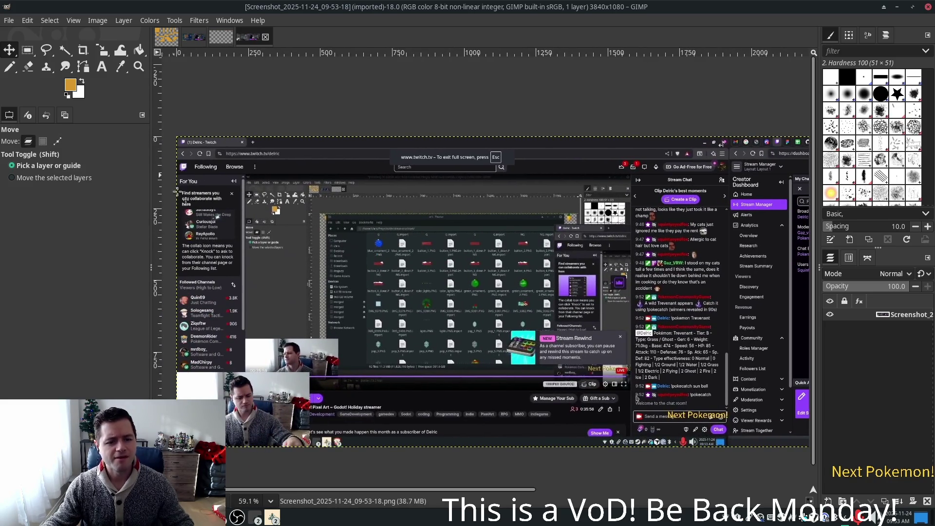
left_click(27, 49)
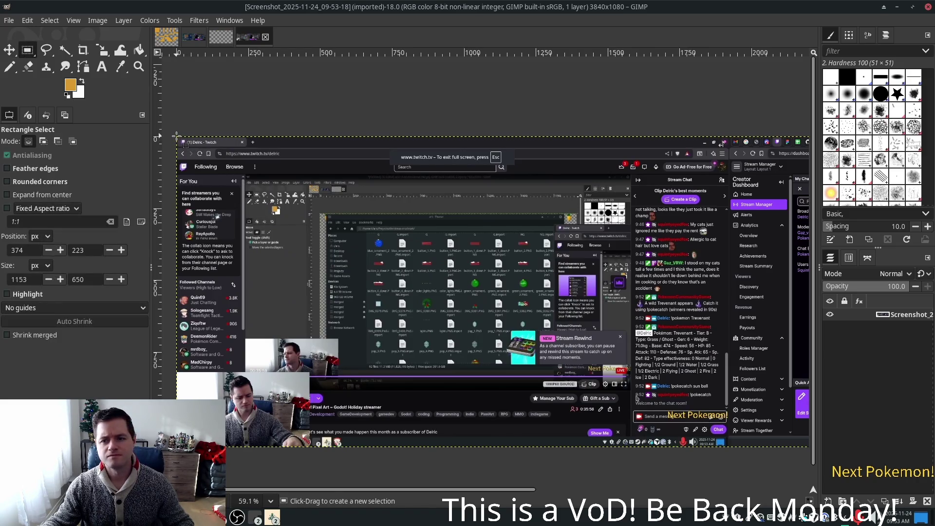
mouse_move(176, 136)
left_mouse_down()
mouse_move(575, 409)
mouse_move(737, 455)
left_mouse_up()
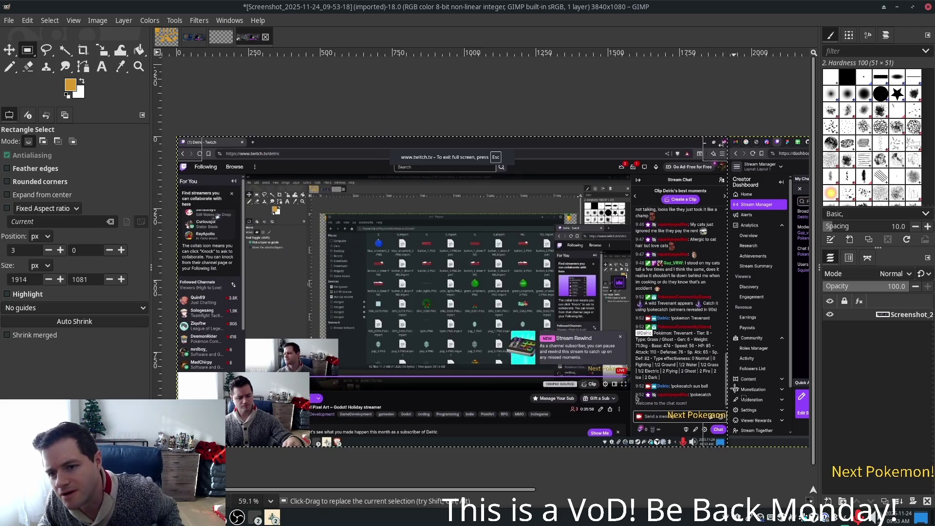
key("ctrl")
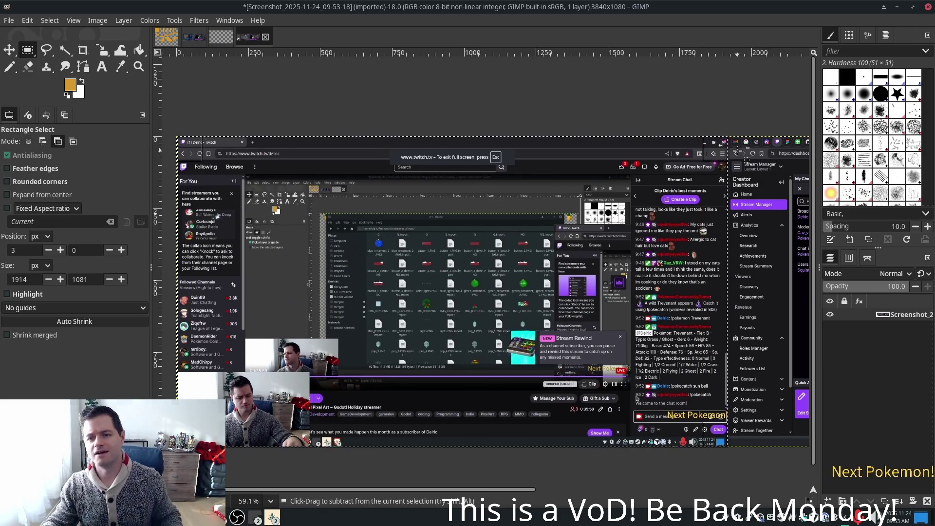
scroll(725, 141, "up", 4)
left_click_drag(697, 105, 698, 108)
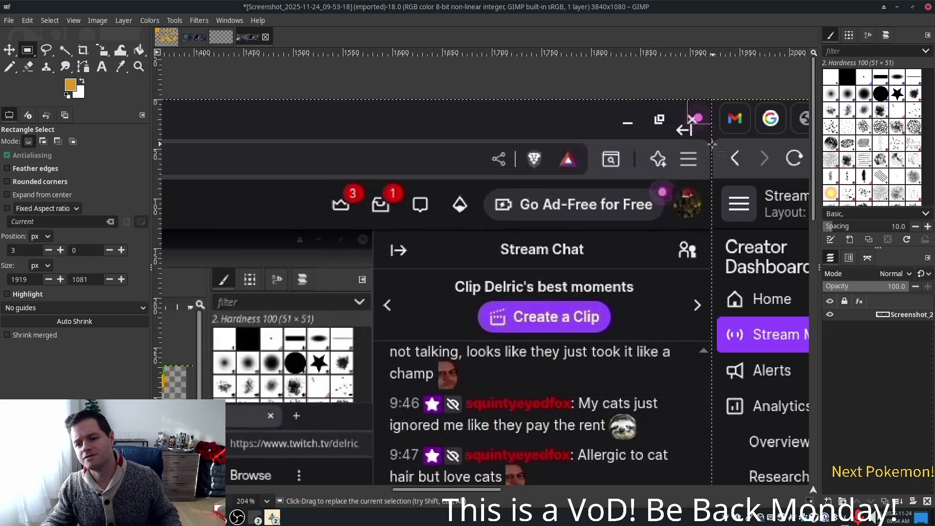
key("ctrl")
scroll(752, 148, "down", 4)
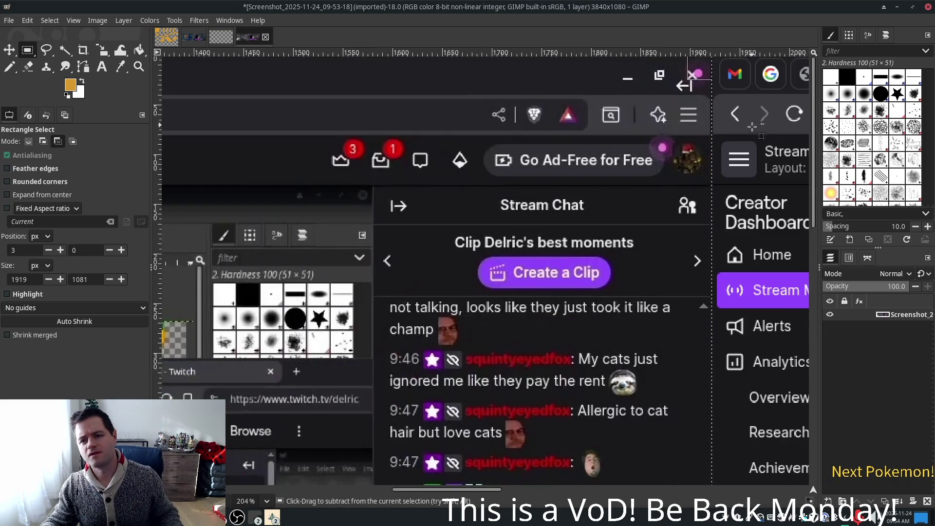
scroll(753, 148, "down", 4)
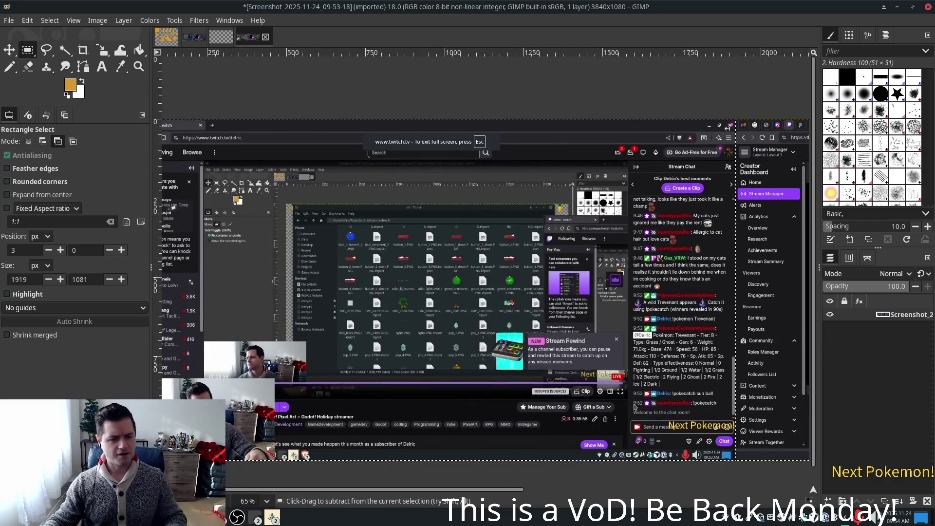
Step: Copy the selection and paste it as a new layer into the Untitled lights image
key("ctrl+c")
left_click(220, 37)
key("ctrl+v")
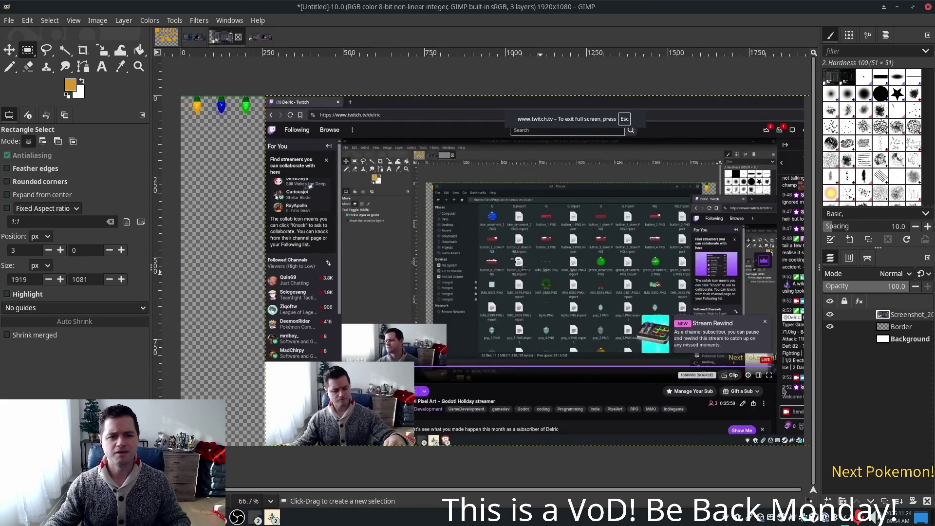
Step: Align the screenshot layer to the canvas's left edge and move it below the Border layer
left_click(10, 50)
left_click_drag(540, 196, 454, 195)
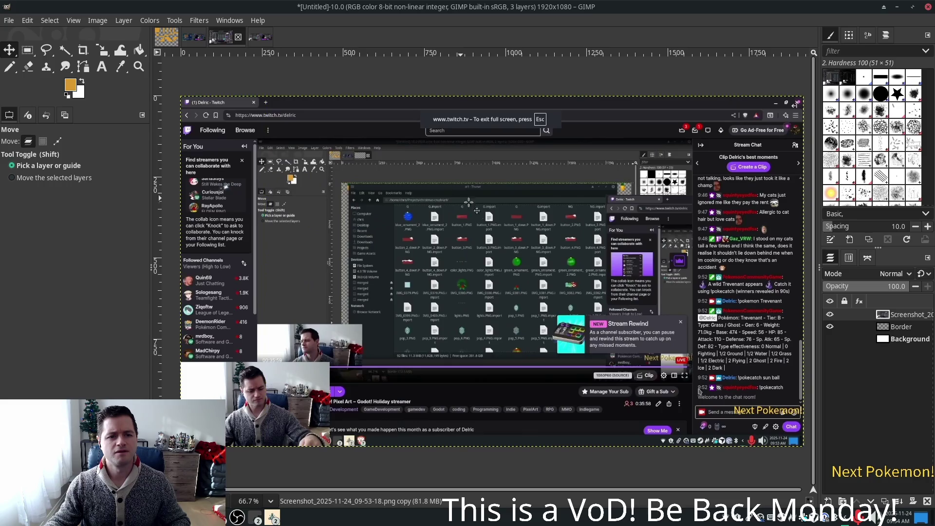
left_click_drag(899, 316, 879, 333)
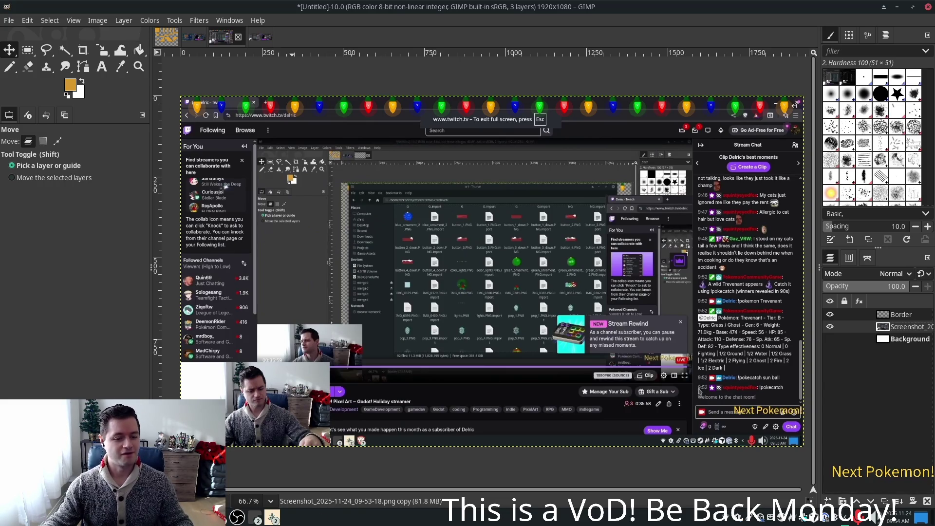
left_click(258, 518)
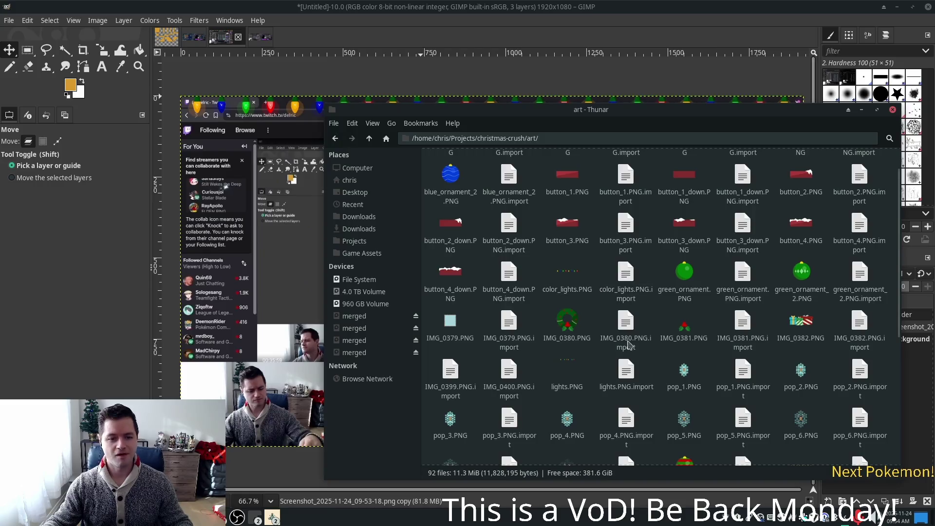
Step: Add the holly image IMG_0381.PNG as a layer, keeping its profile, at the lower left
left_click(684, 326)
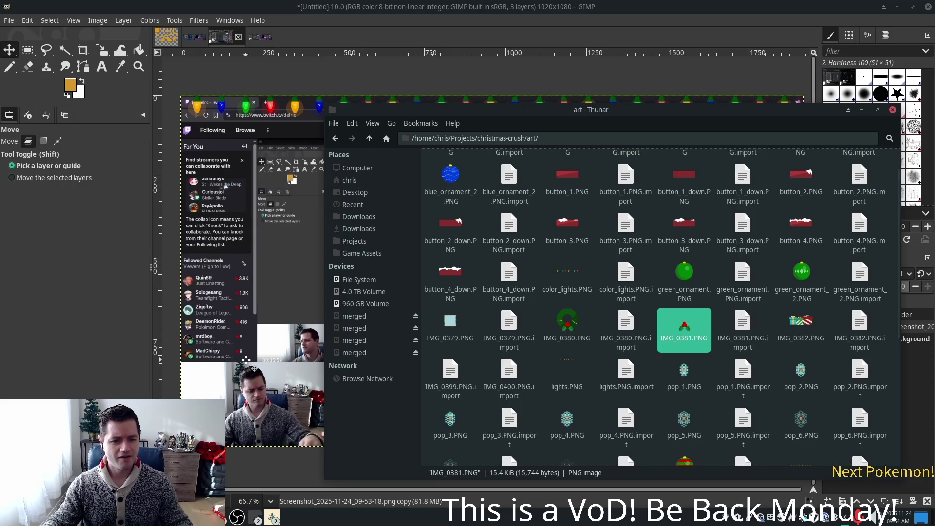
left_click(538, 329)
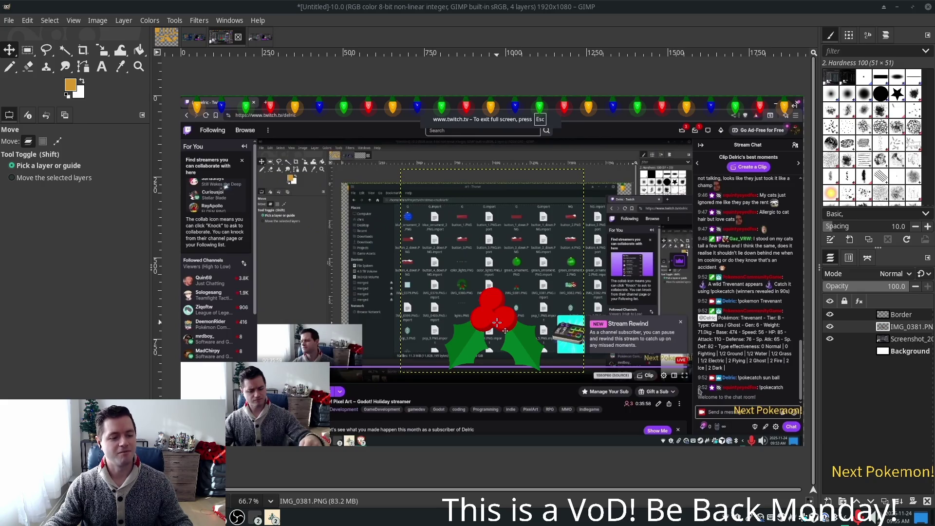
mouse_move(500, 310)
left_mouse_down()
mouse_move(258, 337)
mouse_move(263, 359)
left_mouse_up()
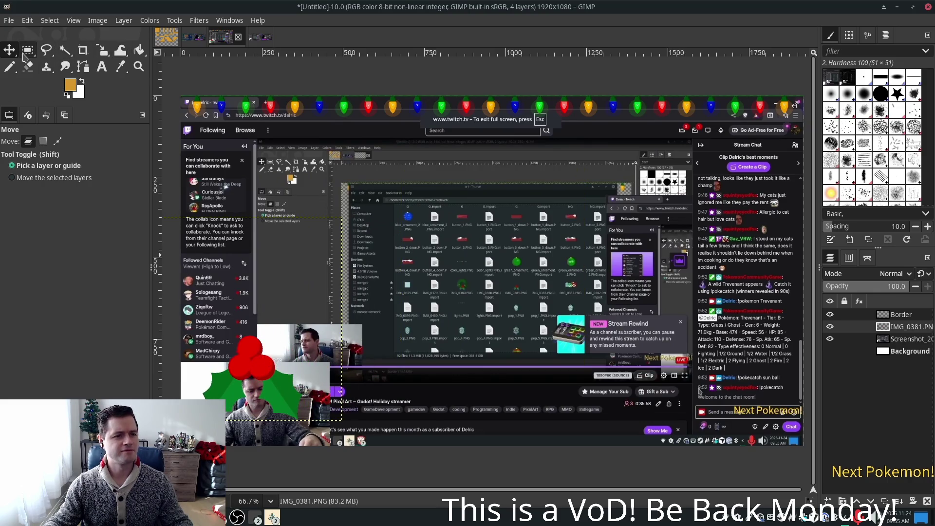
Step: Scale the holly to about 151×167 pixels and move it up and left
left_click(102, 50)
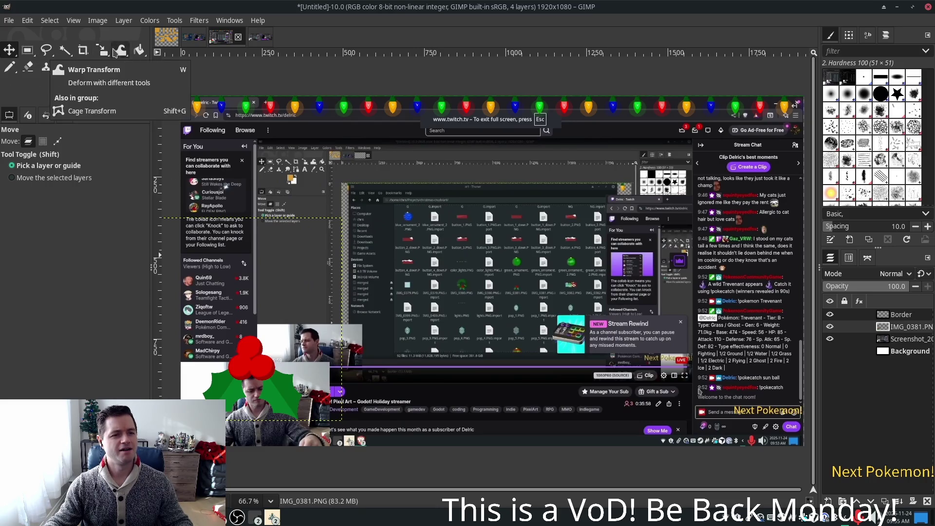
left_click(240, 210)
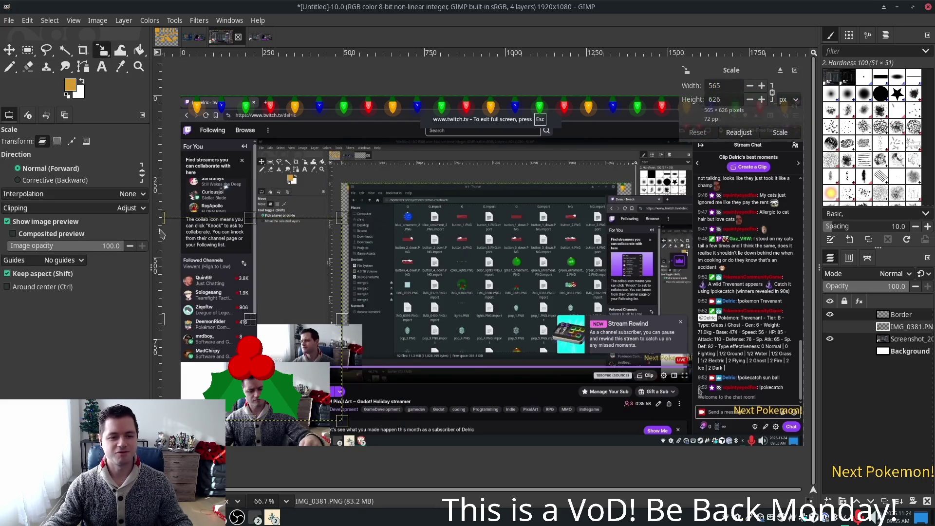
mouse_move(162, 220)
left_mouse_down()
mouse_move(205, 336)
mouse_move(273, 362)
mouse_move(336, 340)
left_mouse_up()
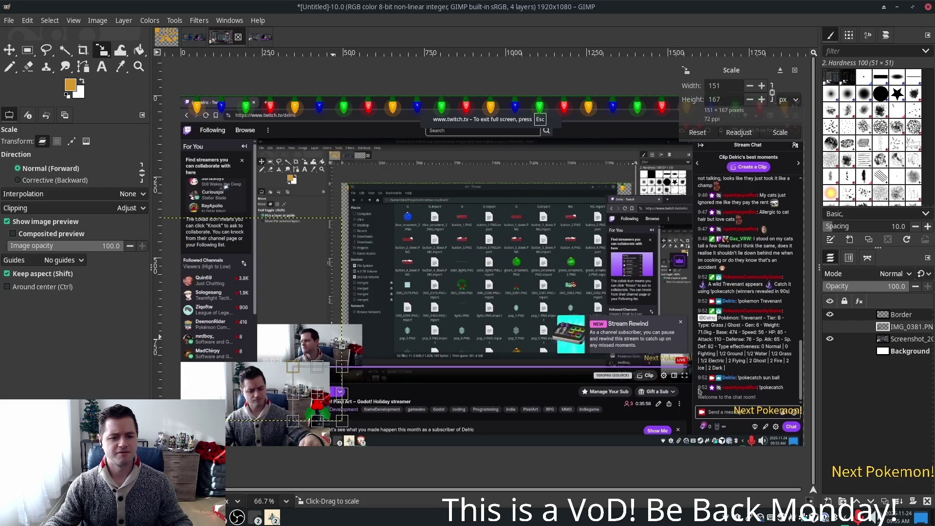
key("Return")
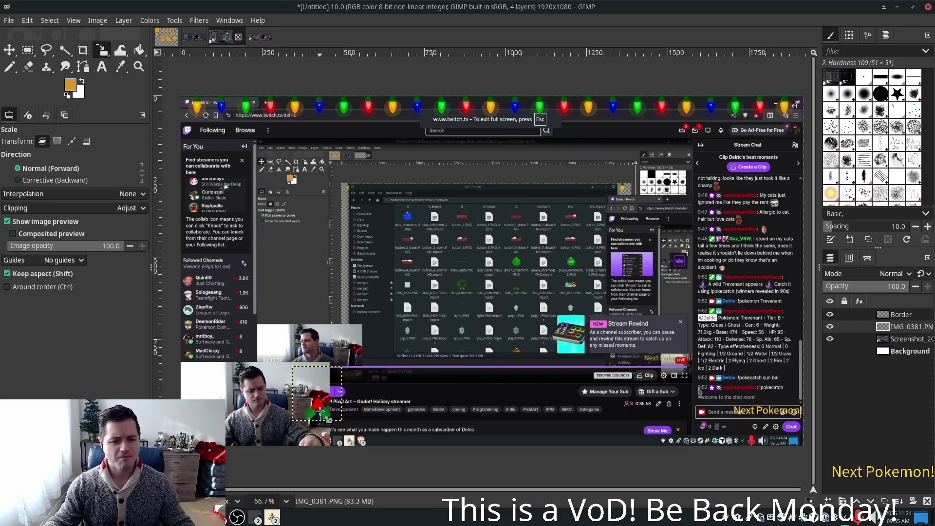
left_click(320, 411)
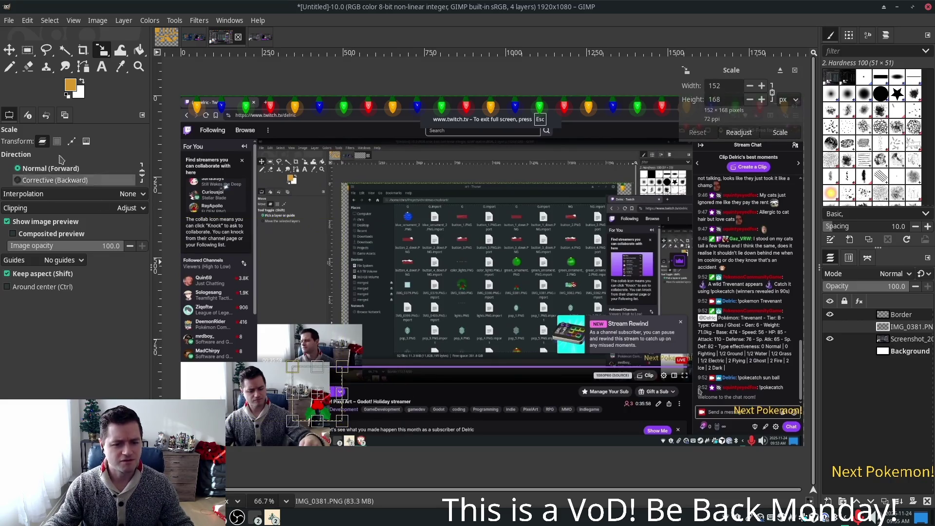
left_click(8, 50)
left_click_drag(303, 393, 252, 351)
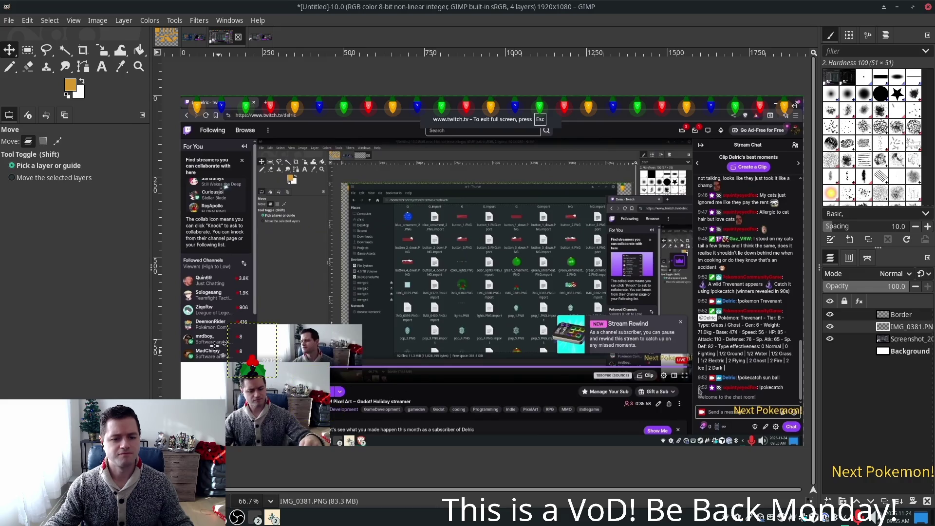
Step: Shrink the holly further to about 92×101 and nudge it into place
left_click(83, 48)
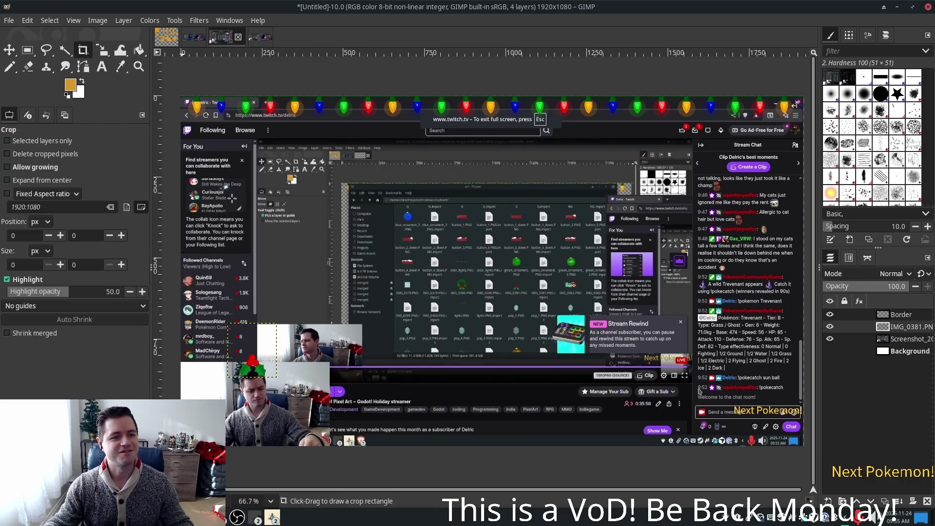
left_click(102, 50)
left_click_drag(227, 322, 241, 345)
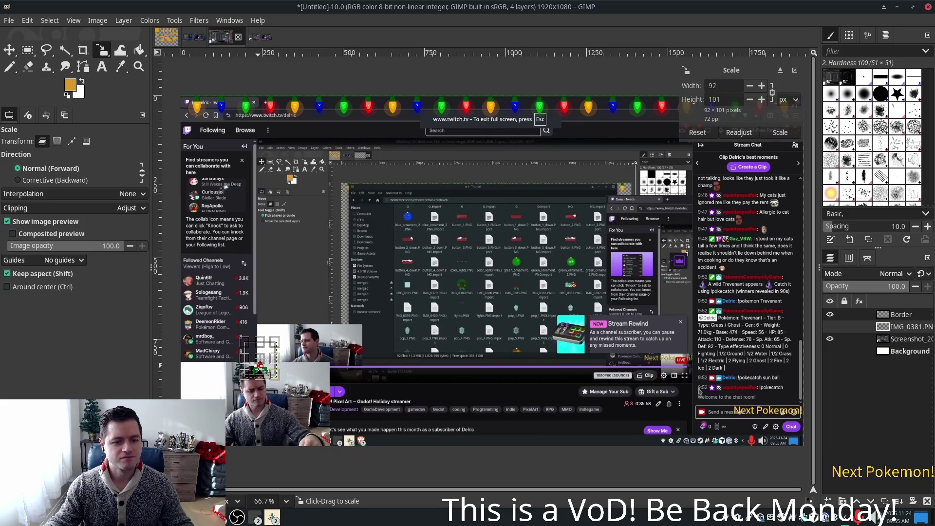
key("m")
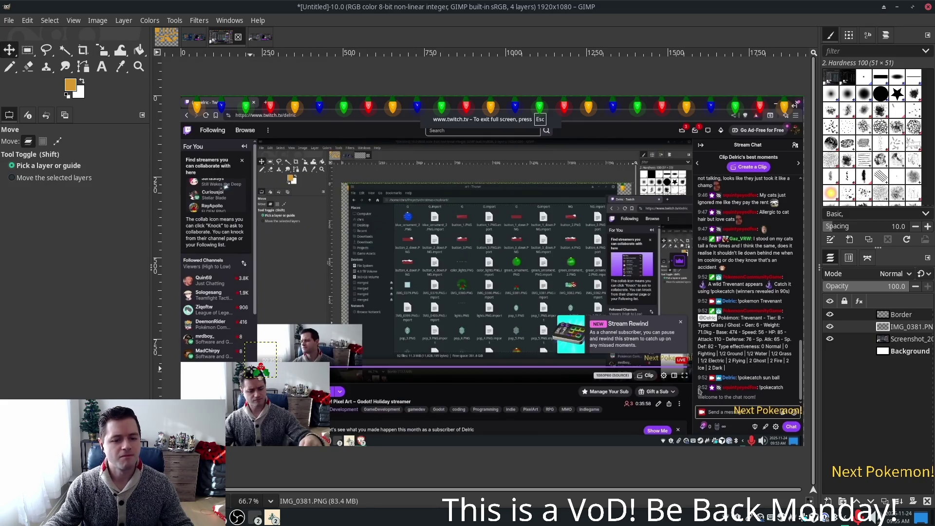
key("alt+shift")
left_click_drag(261, 360, 245, 347)
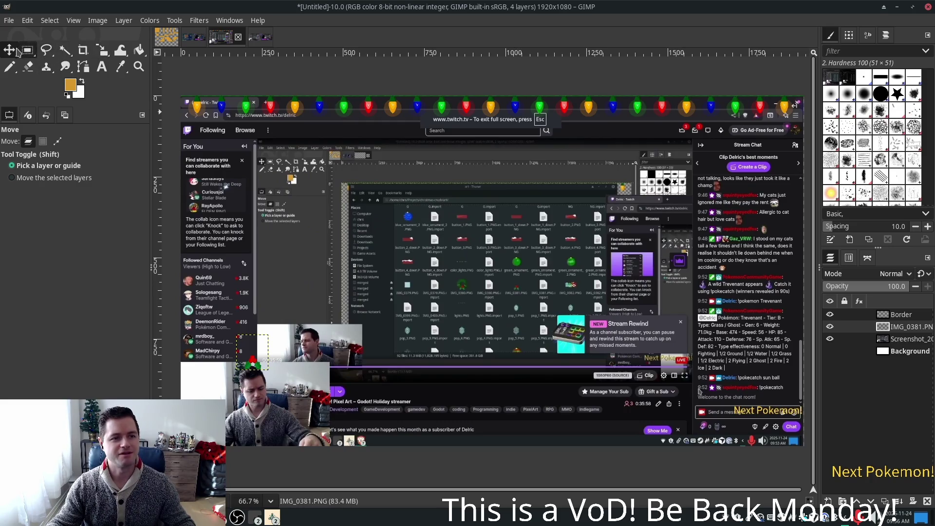
mouse_move(10, 55)
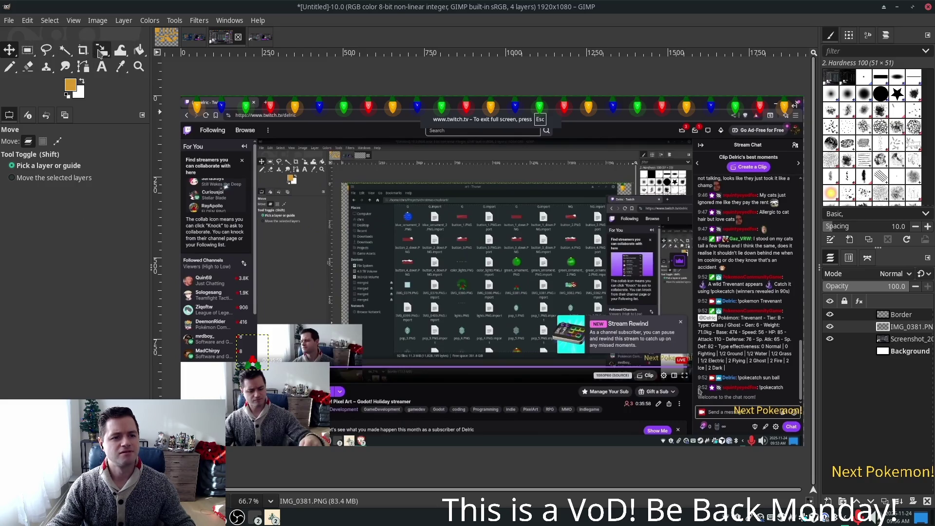
Step: Rotate the holly layer to an angle and nudge it onto the webcam area's corner
mouse_move(101, 49)
left_click(142, 64)
left_click(374, 338)
mouse_move(313, 340)
left_mouse_down()
mouse_move(358, 360)
mouse_move(324, 321)
mouse_move(351, 343)
left_mouse_up()
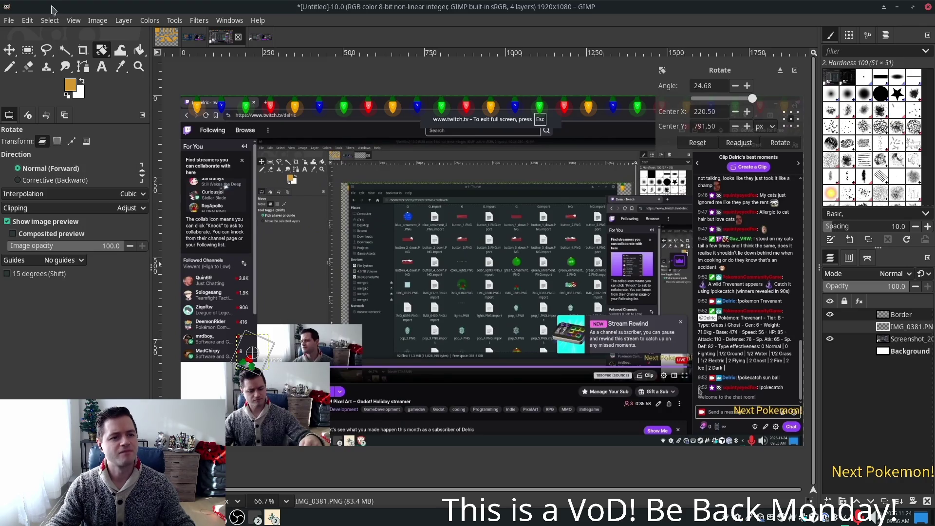
left_click(9, 50)
left_click_drag(250, 359, 255, 361)
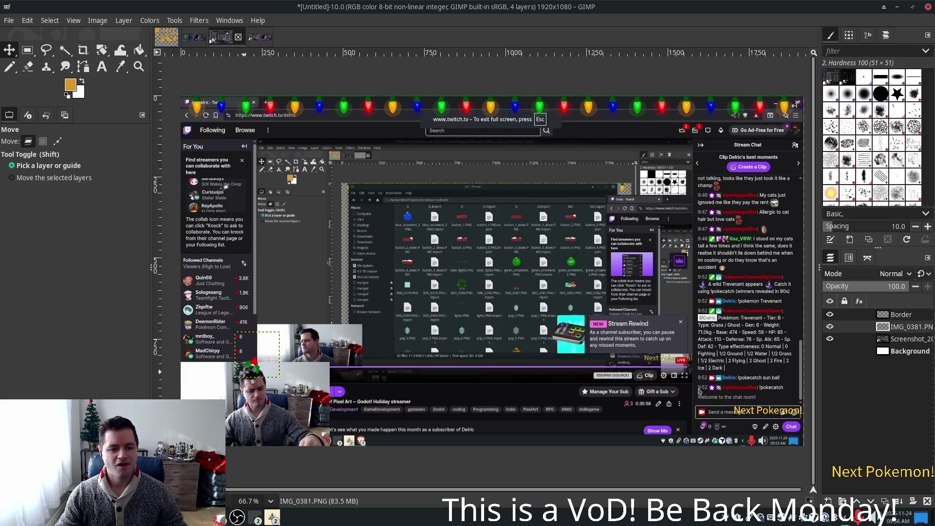
left_click_drag(261, 371, 331, 371)
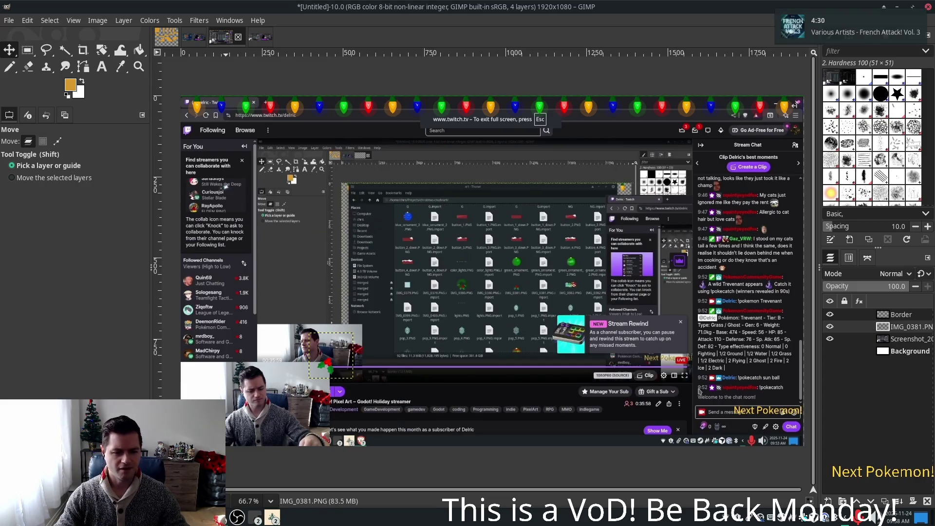
Step: Switch back to the Thunar window showing the christmas-crush art folder
key("alt+Tab")
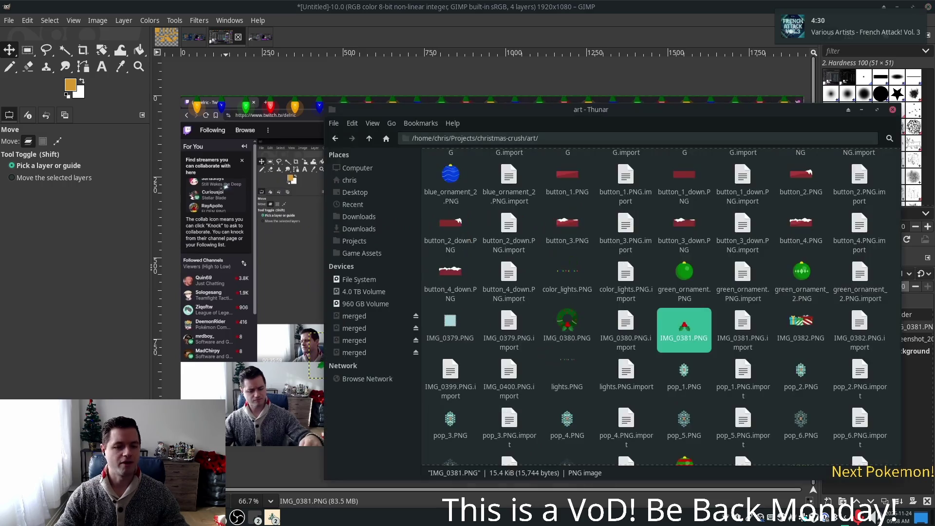
Step: Open the wreath IMG_0380.PNG as a converted layer and scale it to 138×153 pixels
double_click(568, 324)
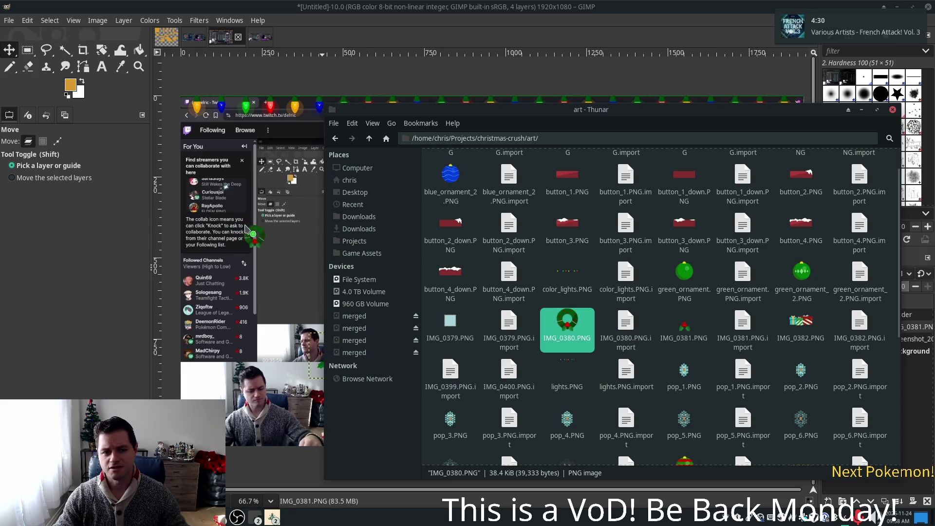
left_click(536, 330)
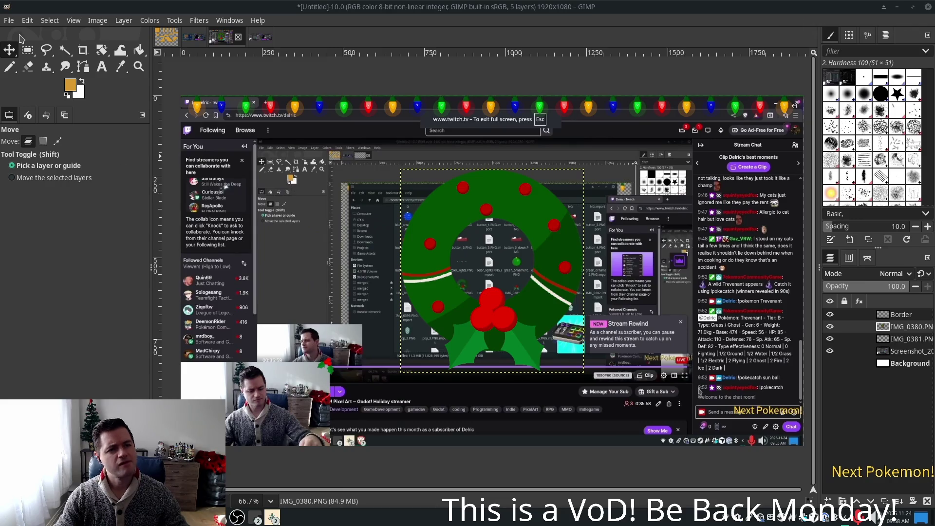
left_click(101, 51)
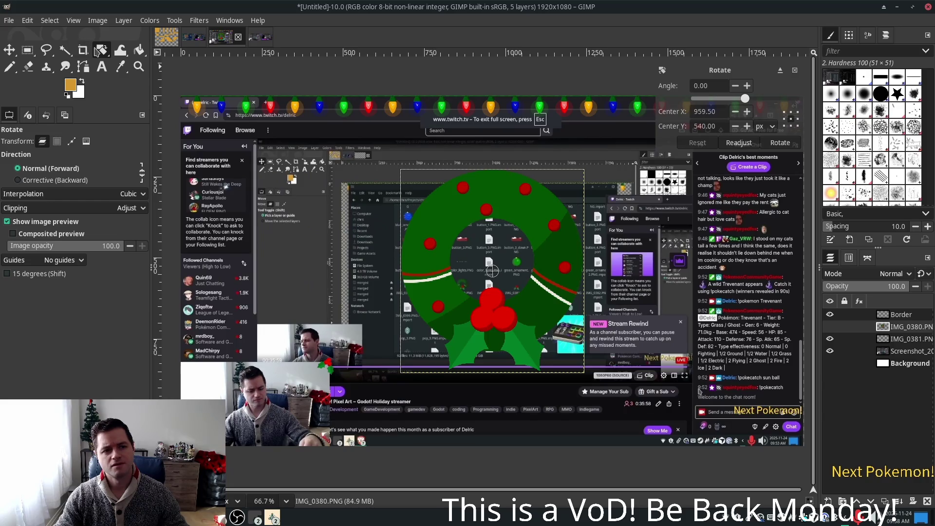
left_click_drag(101, 51, 152, 86)
left_click(152, 83)
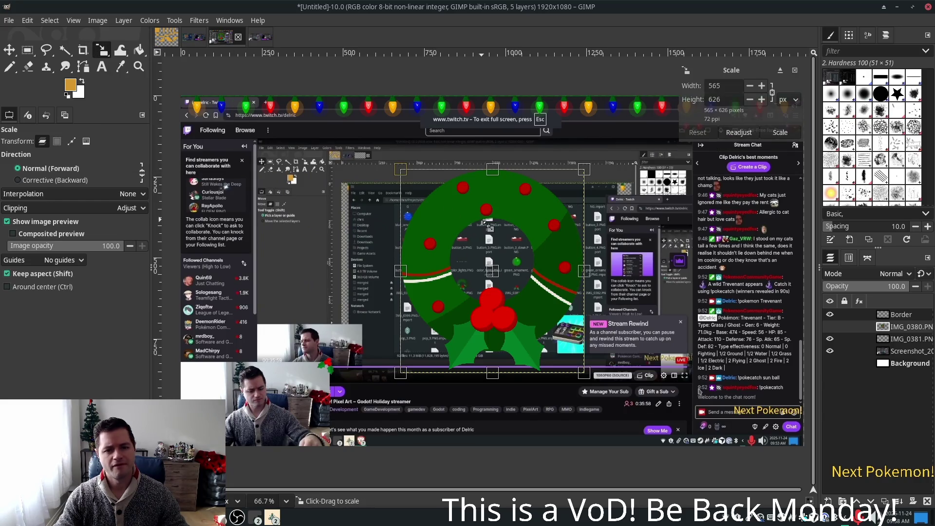
mouse_move(585, 370)
left_mouse_down()
mouse_move(518, 306)
mouse_move(466, 234)
mouse_move(464, 201)
left_mouse_up()
key("Return")
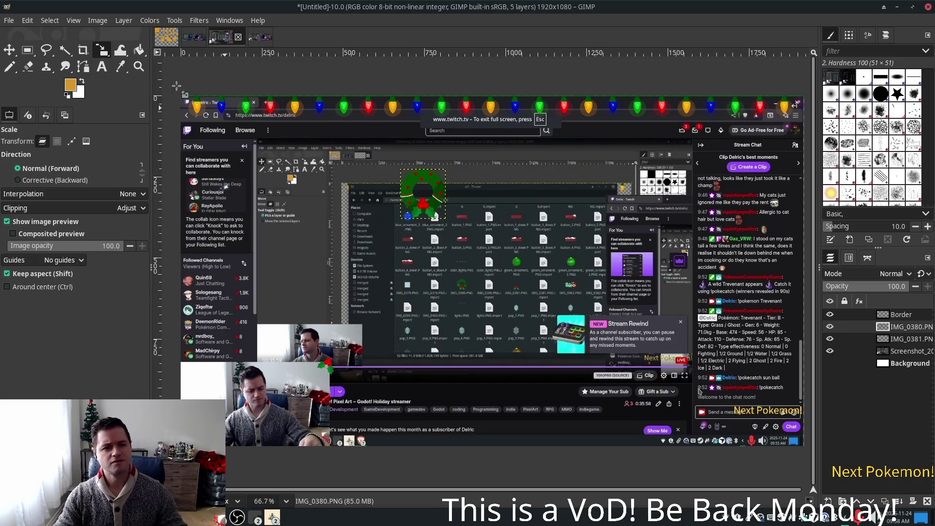
Step: Move the wreath down-left into place, then drag gift image IMG_0382.PNG into the canvas
left_click(9, 50)
mouse_move(419, 182)
left_mouse_down()
mouse_move(189, 364)
mouse_move(205, 364)
mouse_move(197, 355)
mouse_move(200, 368)
mouse_move(207, 358)
mouse_move(710, 385)
mouse_move(713, 166)
mouse_move(790, 83)
mouse_move(205, 172)
mouse_move(480, 113)
mouse_move(480, 99)
mouse_move(488, 103)
mouse_move(216, 169)
mouse_move(221, 126)
left_mouse_up()
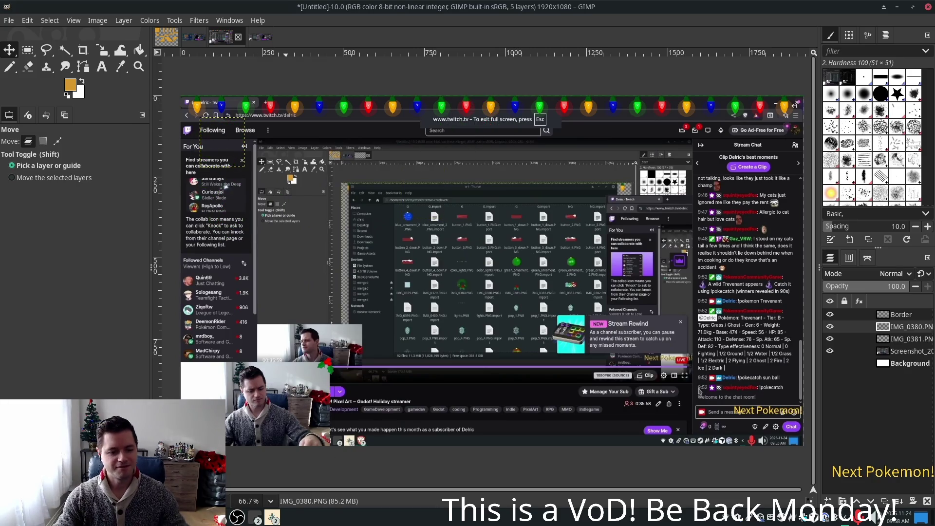
key("alt+Tab")
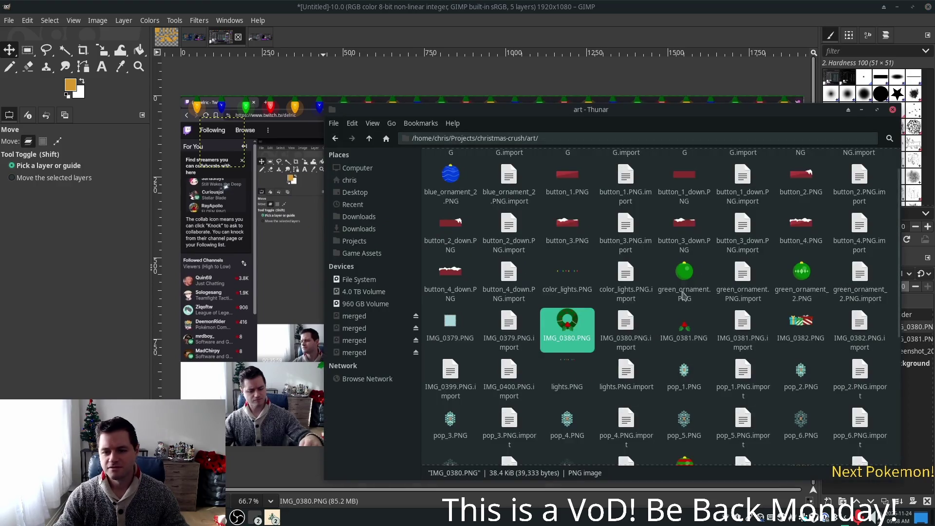
left_click_drag(804, 329, 284, 228)
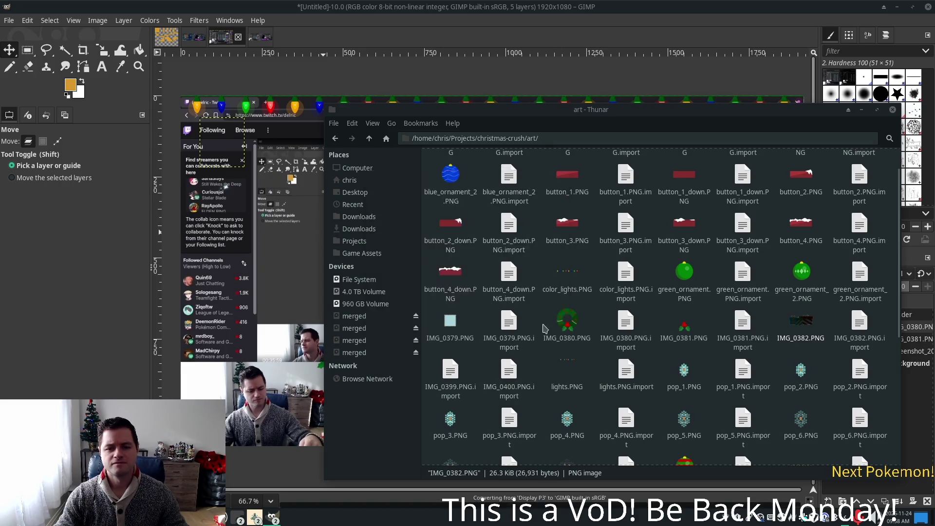
Step: Convert the gift layer's colour profile, position it, and scale it to 187×88 pixels
left_click(538, 329)
mouse_move(521, 281)
left_mouse_down()
mouse_move(690, 392)
mouse_move(765, 420)
mouse_move(240, 415)
left_mouse_up()
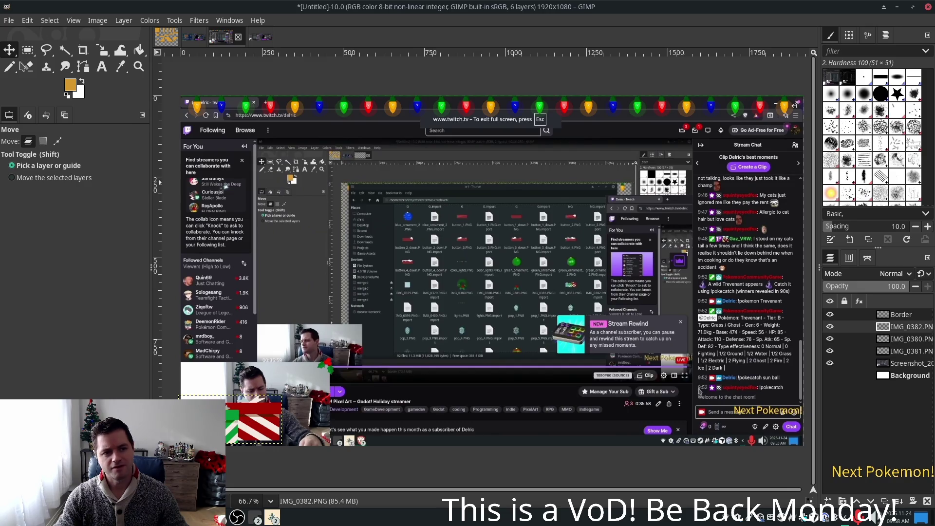
left_click(83, 49)
left_click(102, 49)
left_click_drag(285, 394, 257, 409)
key("Return")
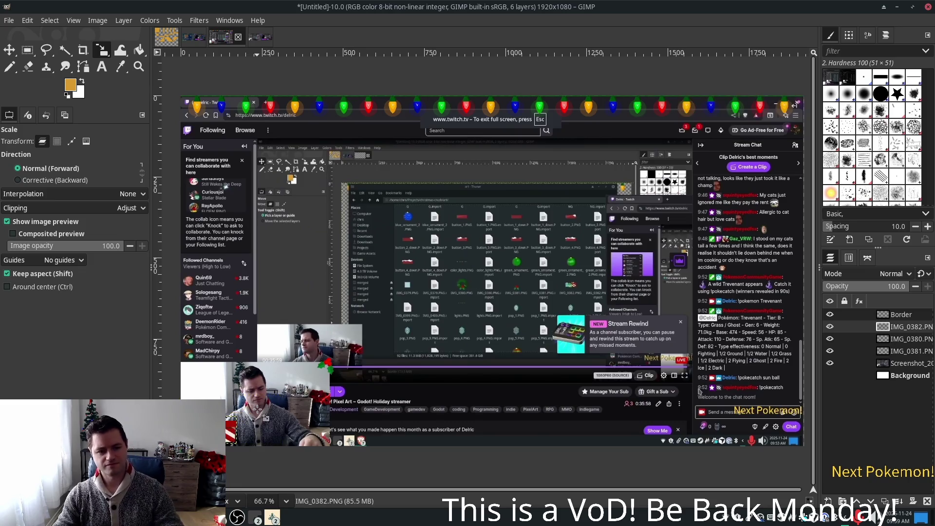
left_click(236, 428)
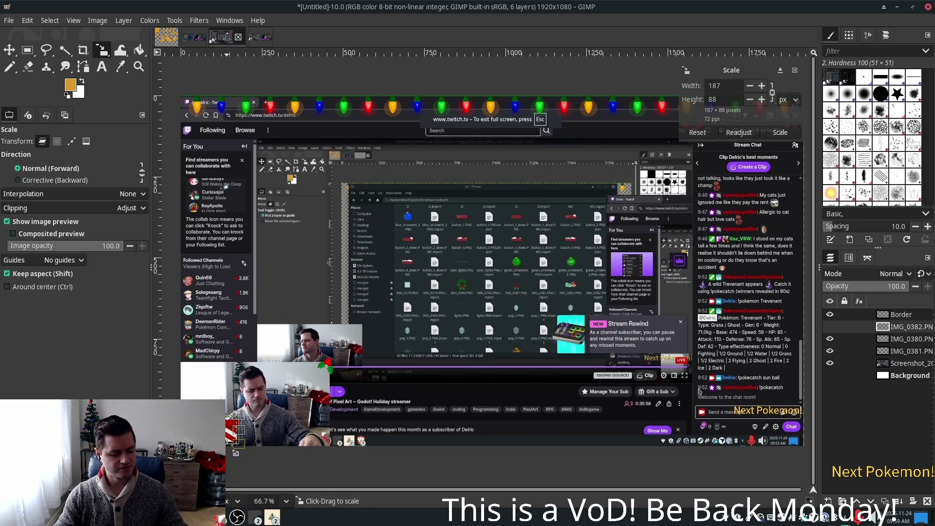
Step: Nudge the gift layer slightly down and right with the Move tool
left_click(10, 51)
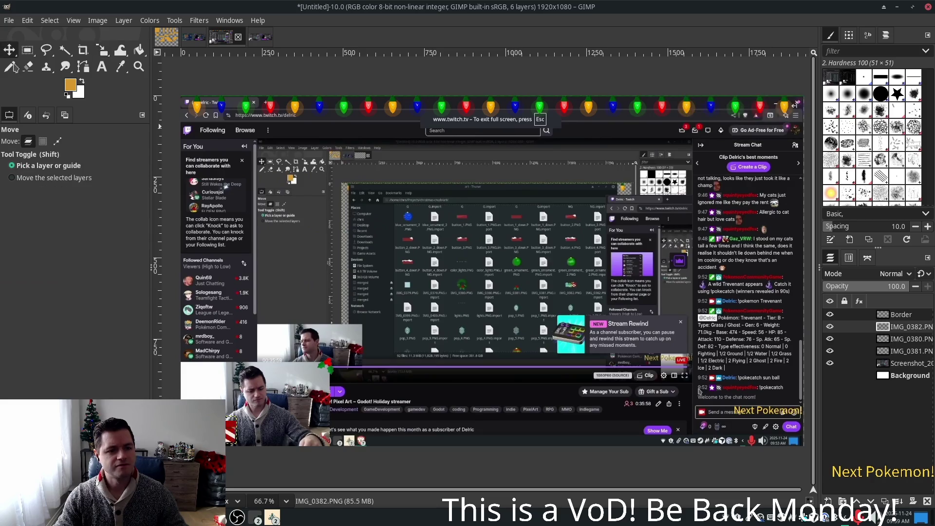
left_click_drag(231, 431, 233, 435)
scroll(263, 428, "up", 2)
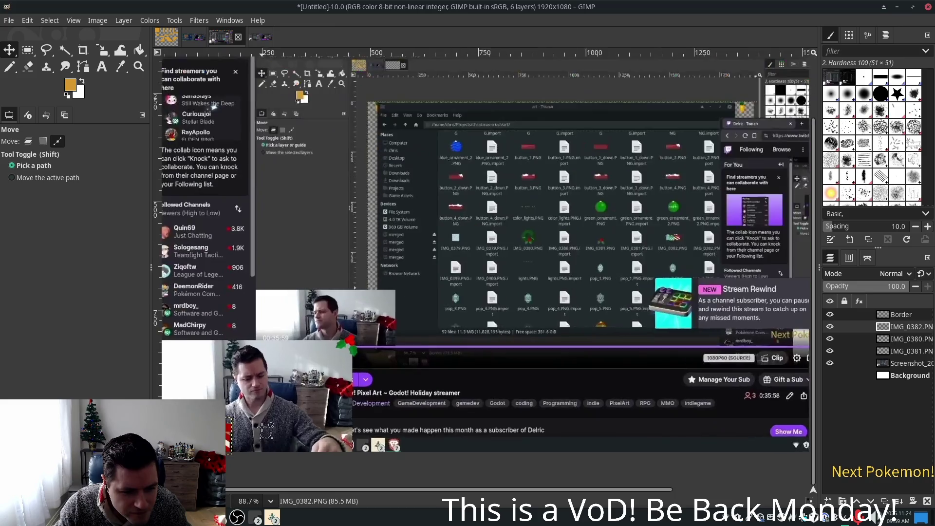
scroll(263, 429, "up", 1)
scroll(273, 417, "down", 2)
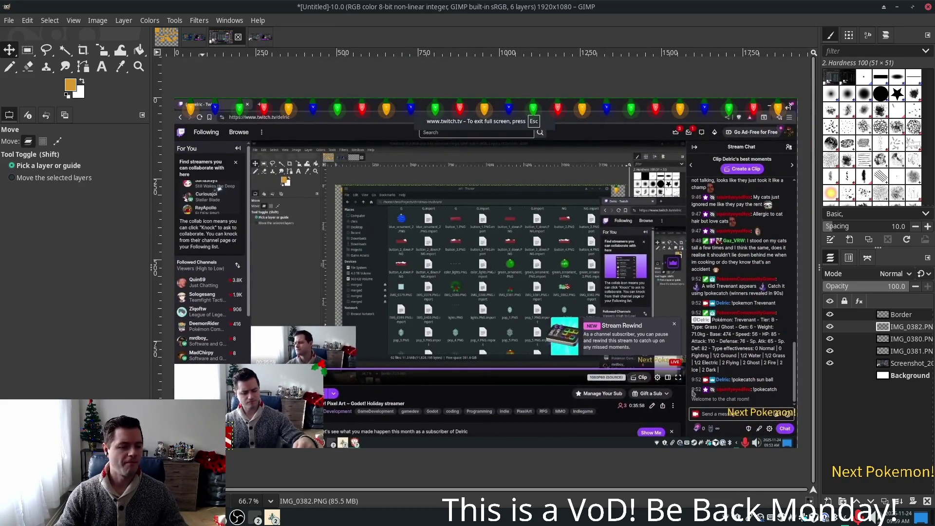
Step: Browse the menus for a layer transform command, then cancel without applying anything
right_click(203, 287)
left_click(91, 50)
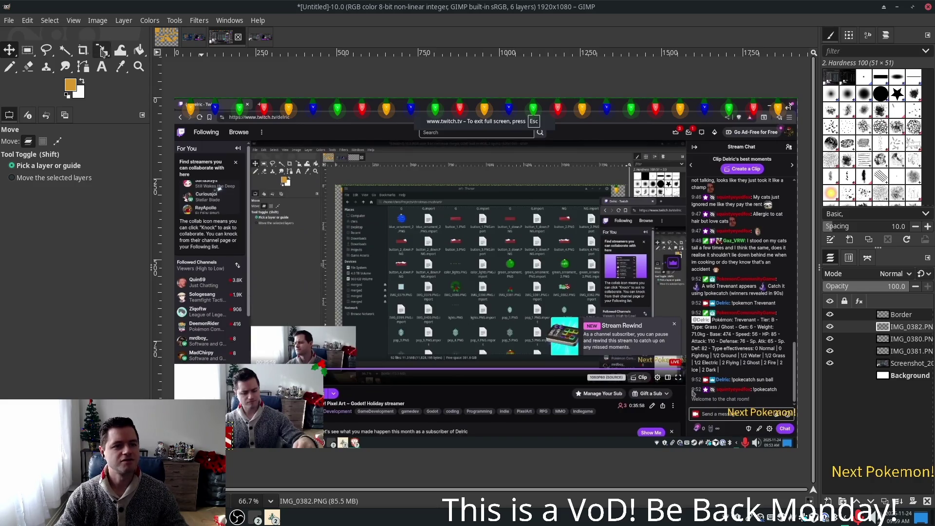
left_click(98, 21)
mouse_move(117, 23)
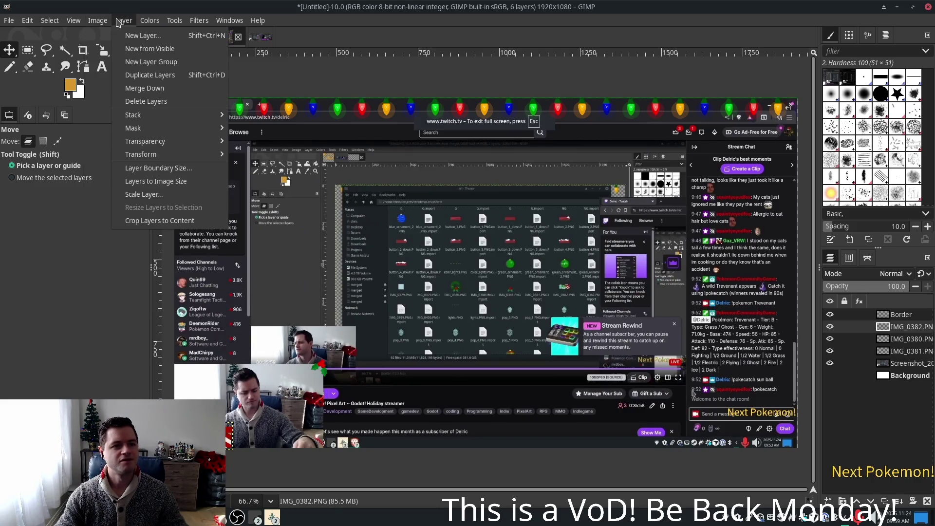
mouse_move(151, 140)
mouse_move(166, 155)
key("Escape")
key("Escape")
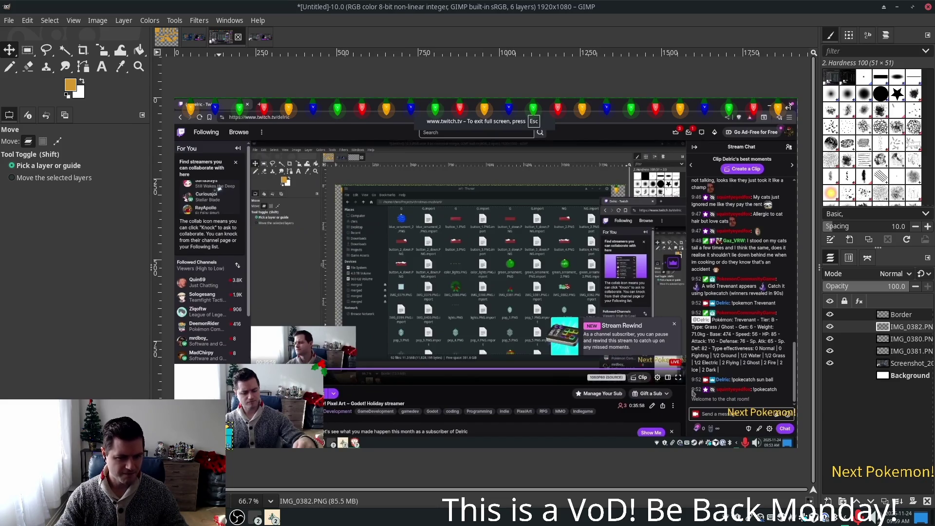
Step: Nudge the gift about 4 px left onto the webcam area's bottom-left corner
scroll(200, 445, "up", 5)
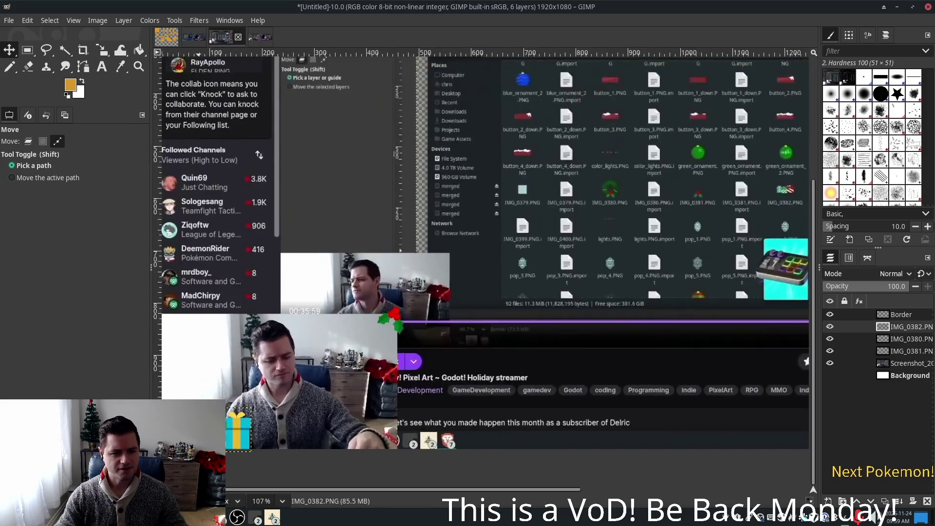
scroll(352, 392, "left", 5)
scroll(352, 392, "down", 2)
key("shift")
left_click_drag(352, 392, 349, 392)
scroll(641, 369, "down", 3)
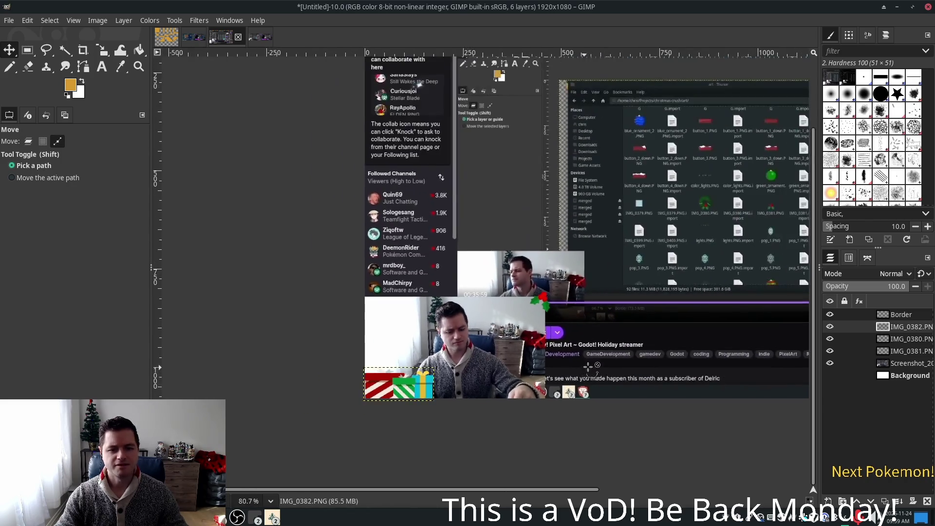
scroll(641, 369, "right", 5)
scroll(641, 369, "up", 1)
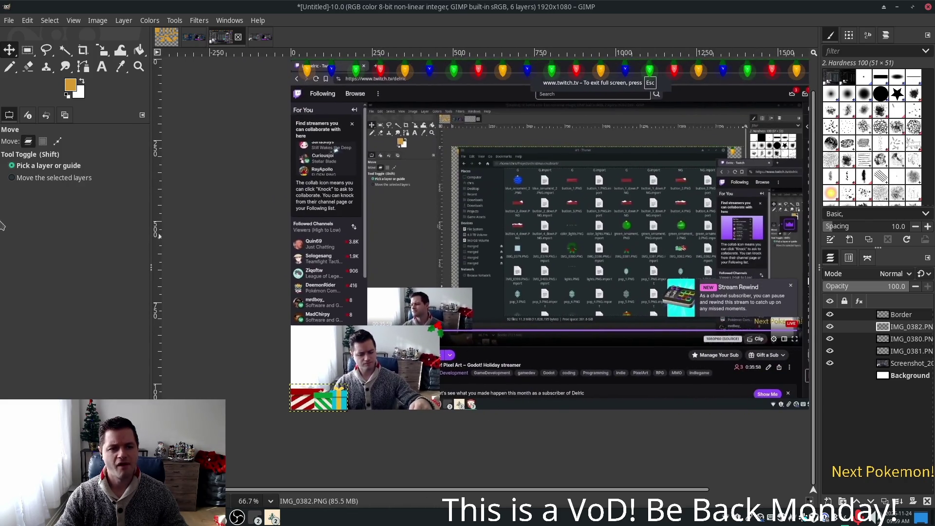
Step: Duplicate the IMG_0381.PNG holly layer by copying and pasting it
left_click(894, 352)
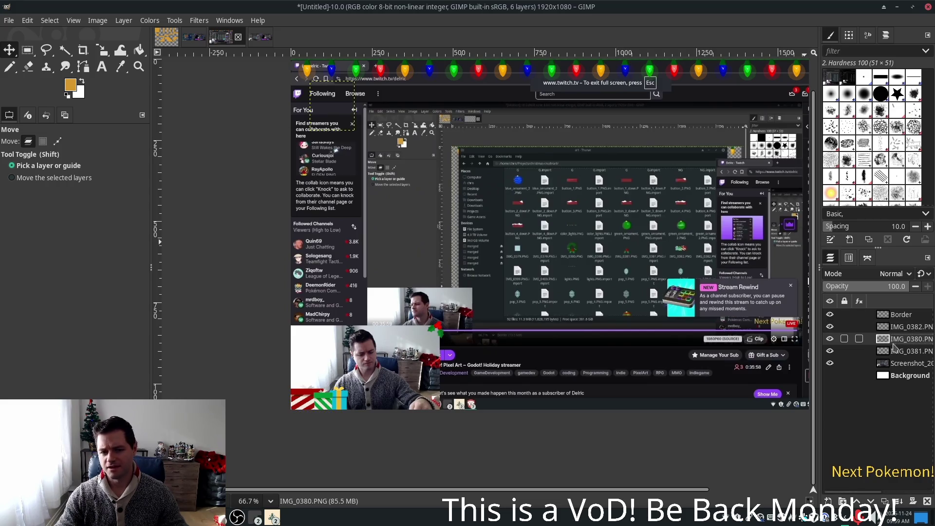
key("ctrl+c")
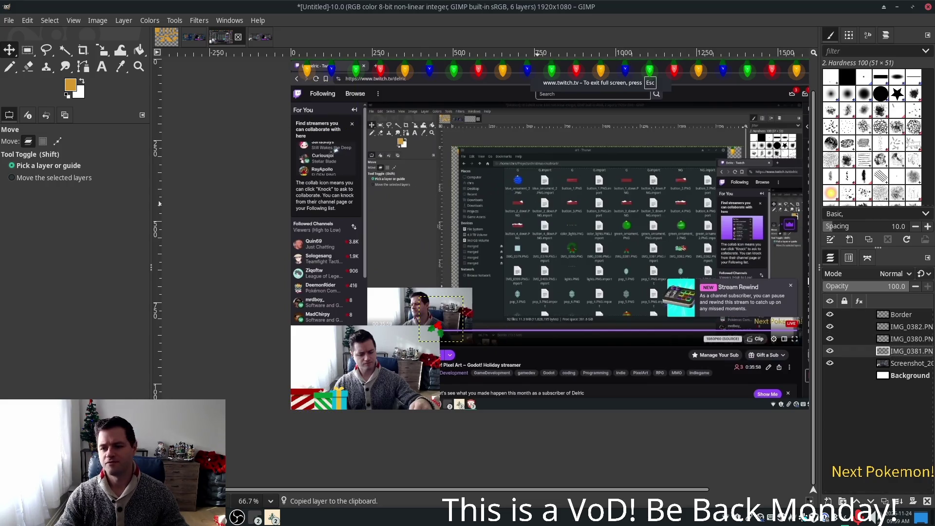
key("ctrl+v")
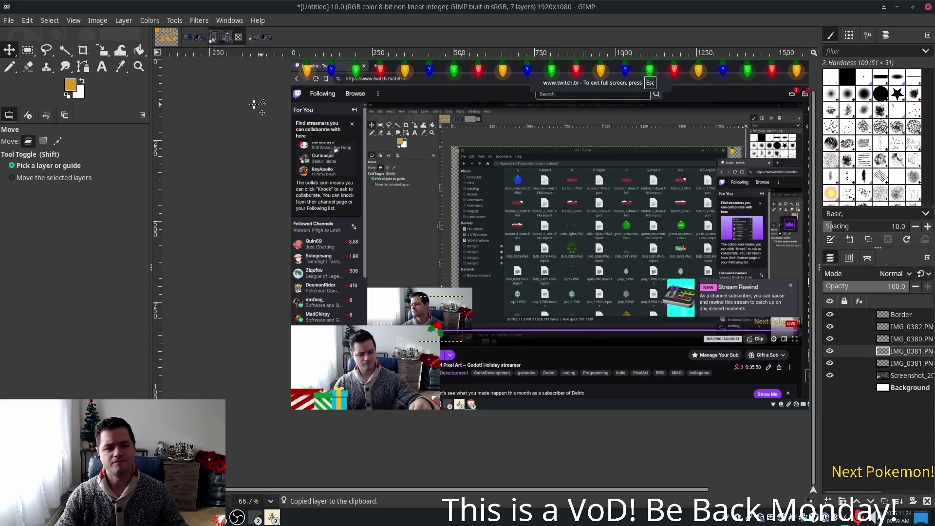
Step: Flip the holly copy and shift it left to the canvas's left edge
left_click(73, 21)
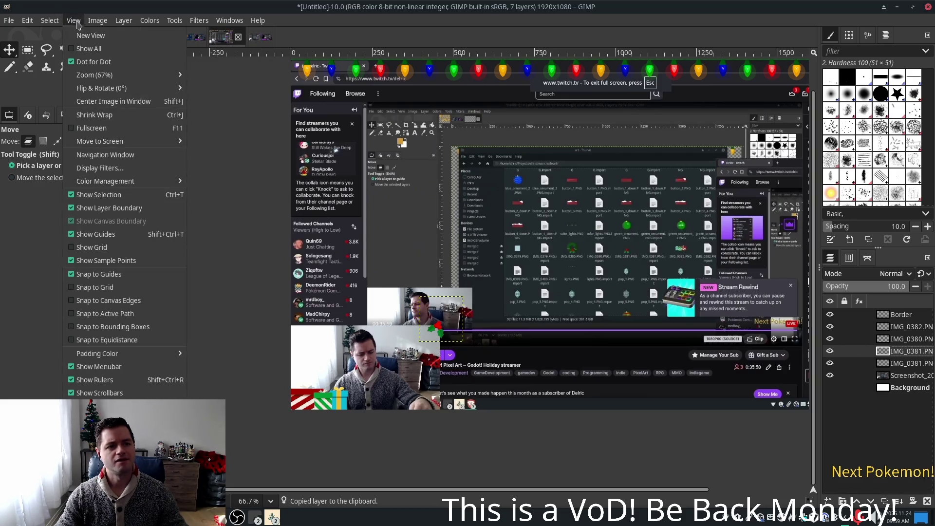
mouse_move(199, 154)
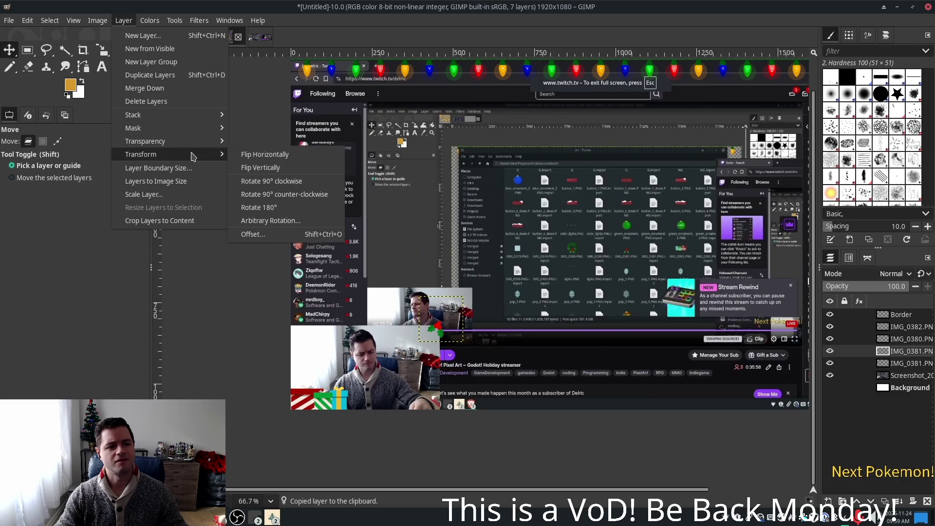
left_click(251, 152)
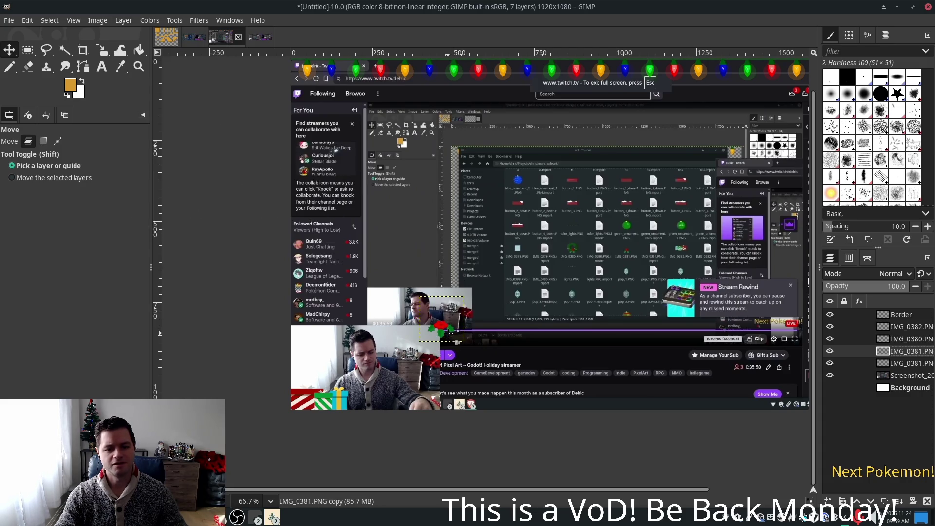
left_click_drag(450, 330, 300, 329)
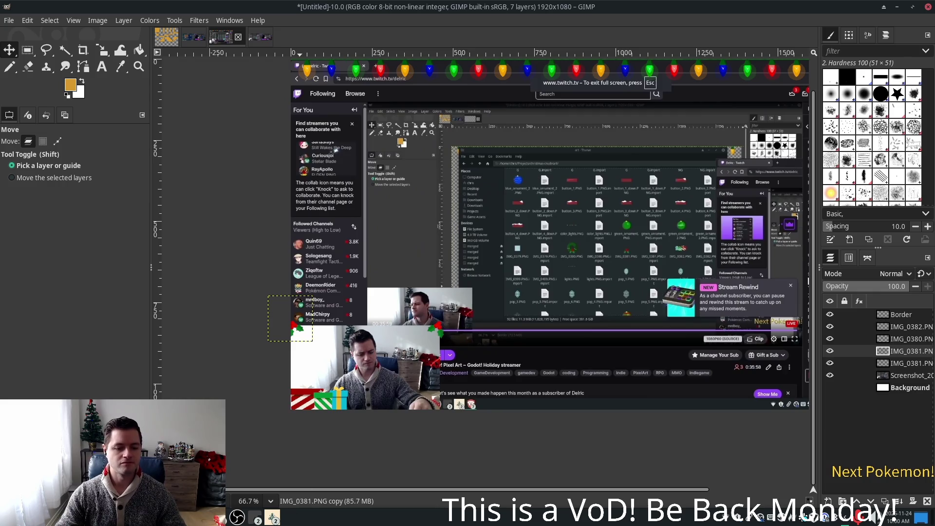
Step: Preview background_1.PNG from the art folder in the image viewer, then close it
key("alt+Tab")
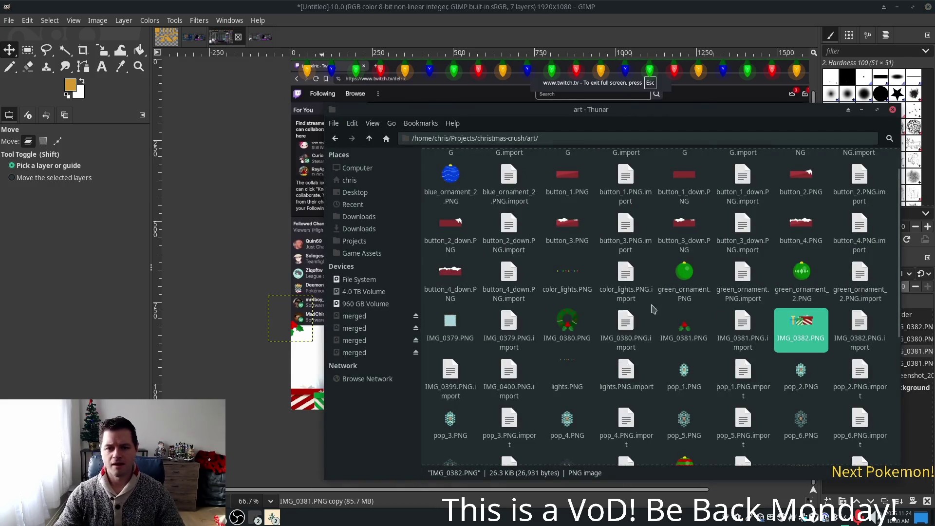
scroll(675, 241, "up", 1)
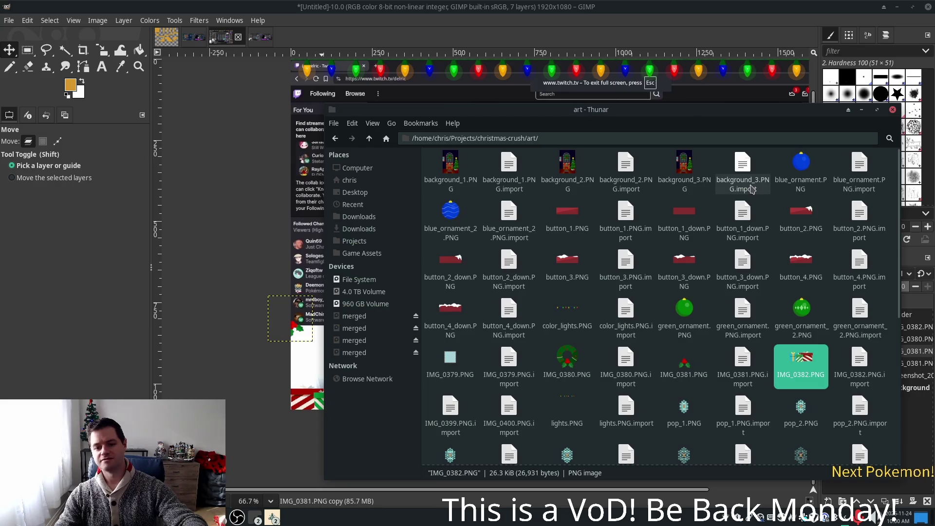
scroll(840, 236, "down", 3)
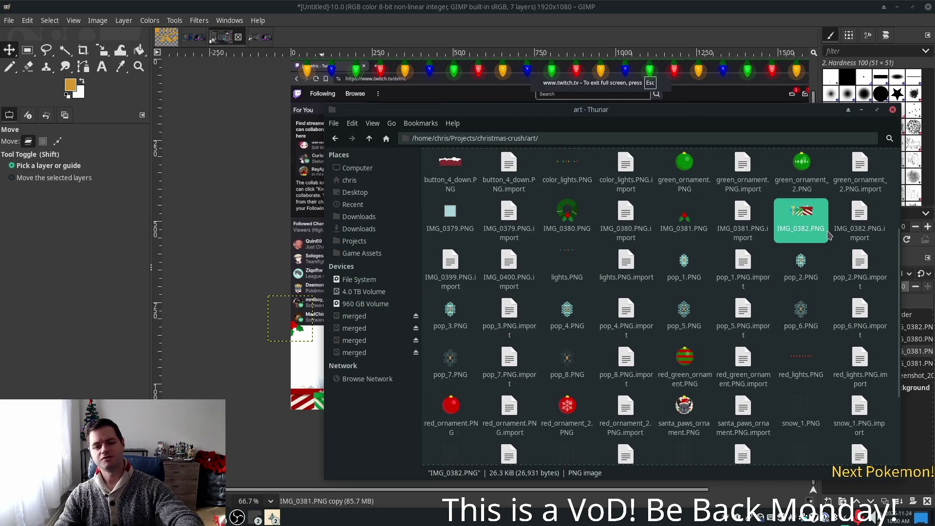
scroll(830, 236, "down", 3)
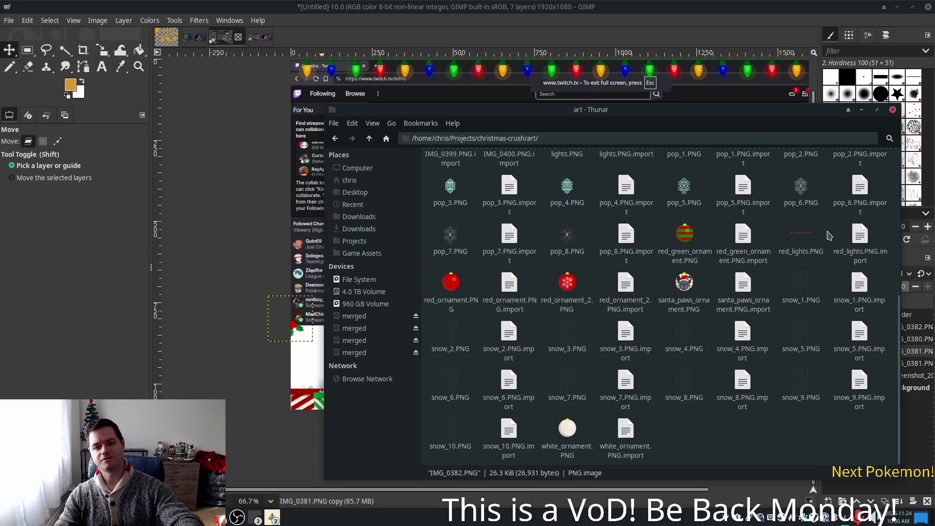
scroll(618, 305, "up", 5)
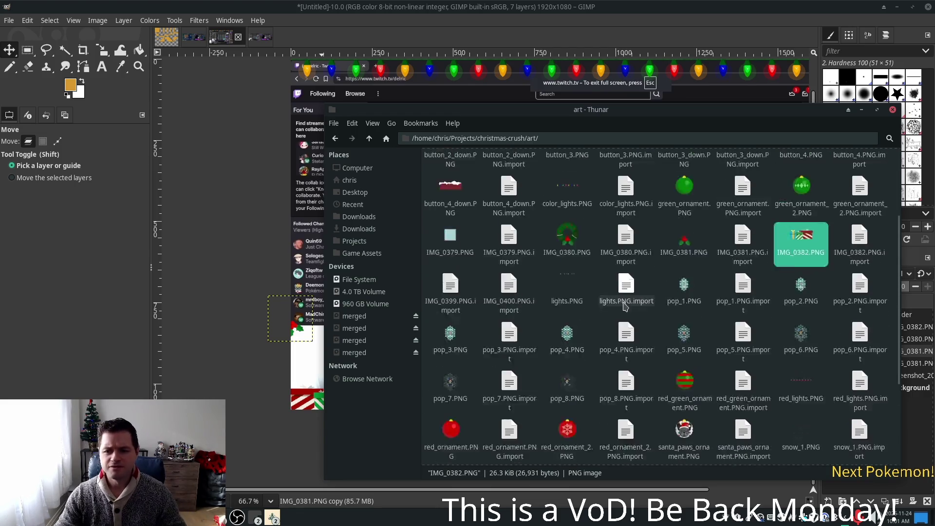
scroll(613, 310, "up", 1)
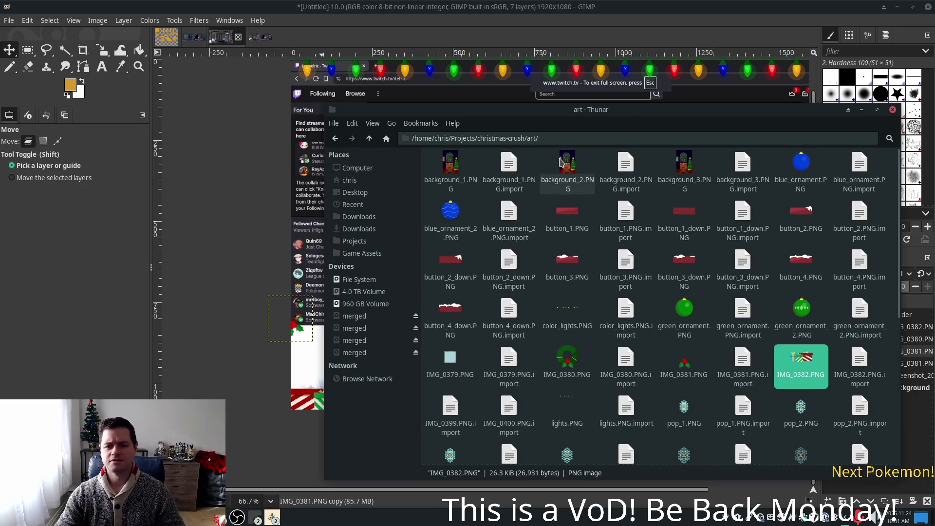
left_click(453, 169)
double_click(453, 168)
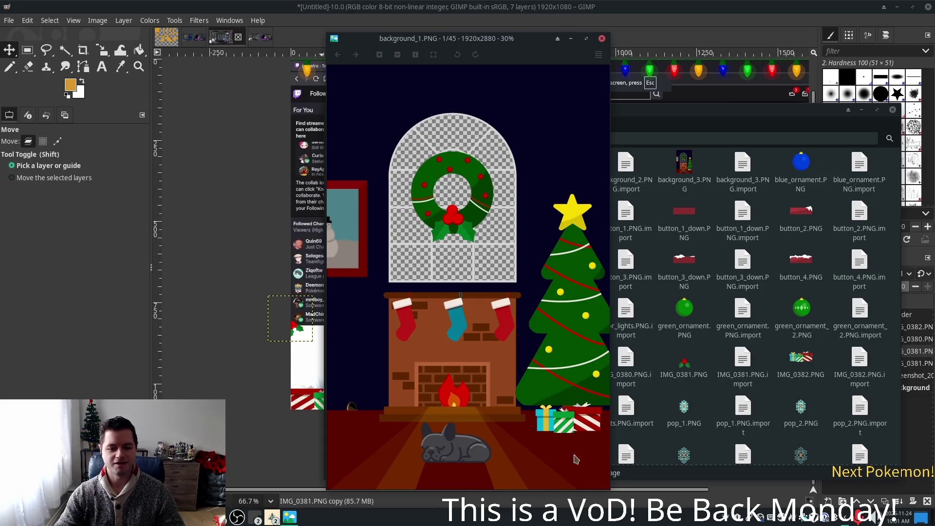
left_click(603, 39)
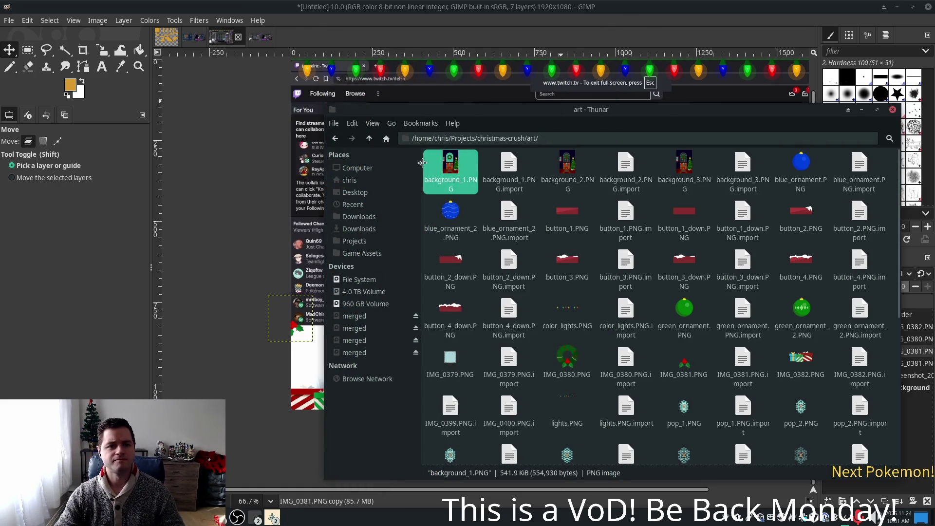
Step: Open background_1.PNG with GNU Image Manipulation Program
right_click(450, 166)
mouse_move(517, 188)
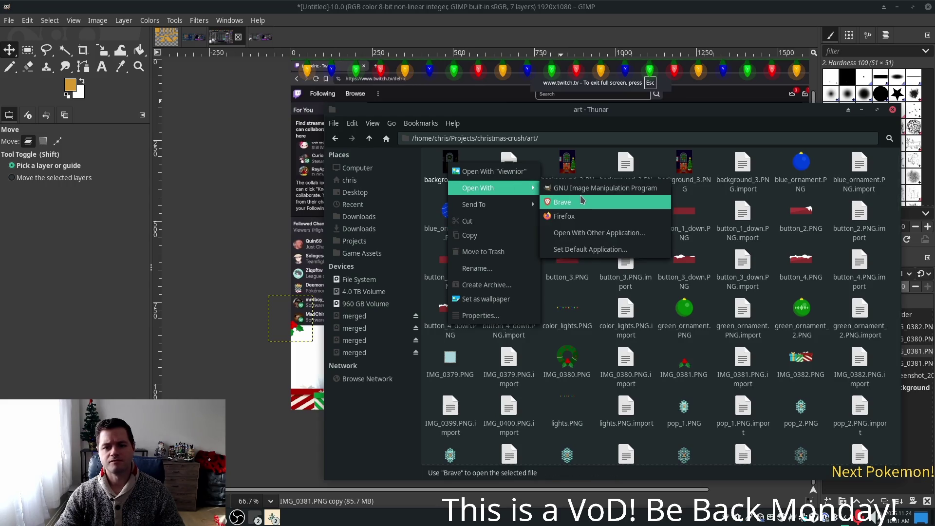
left_click(576, 190)
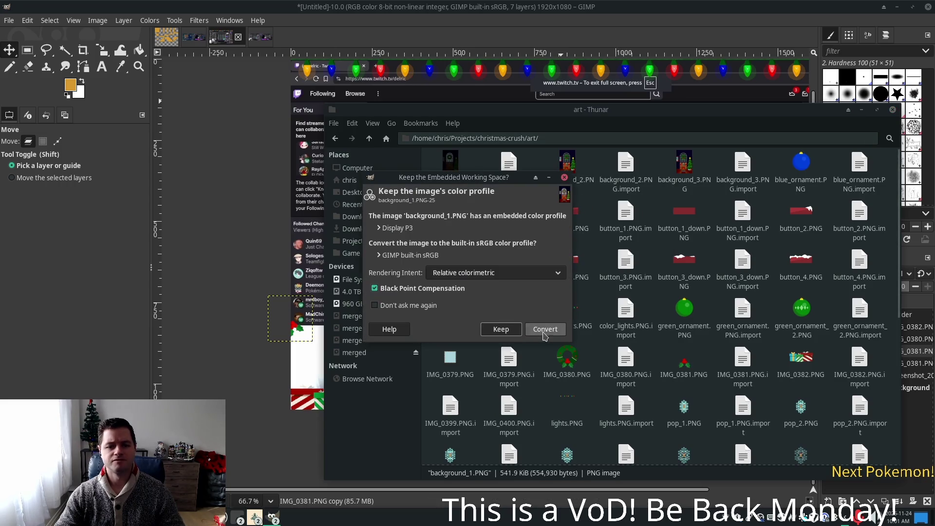
Step: Convert background_1.PNG to GIMP's built-in sRGB profile
left_click(543, 330)
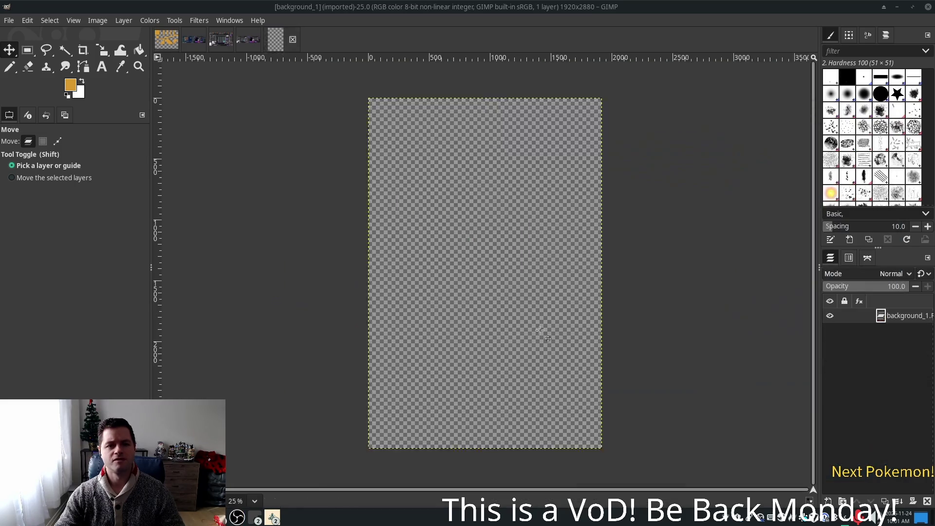
scroll(481, 419, "up", 5)
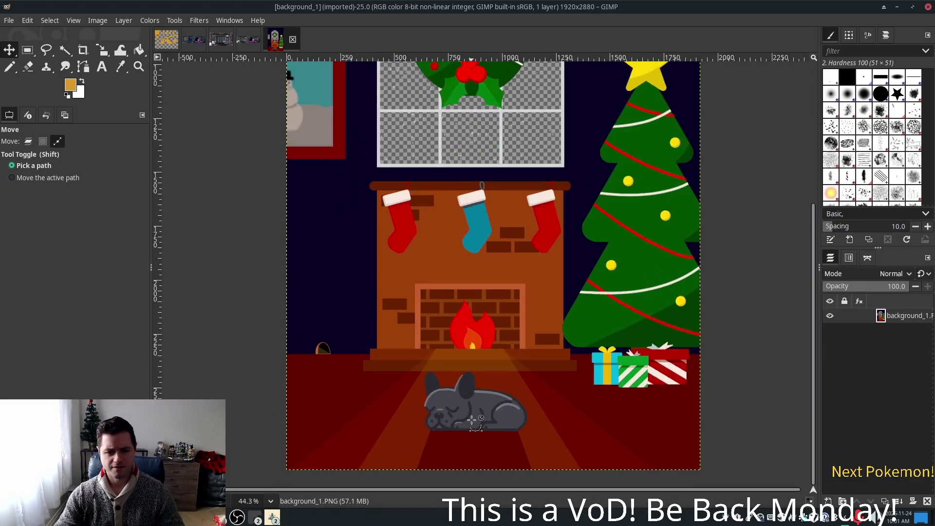
scroll(472, 420, "up", 5)
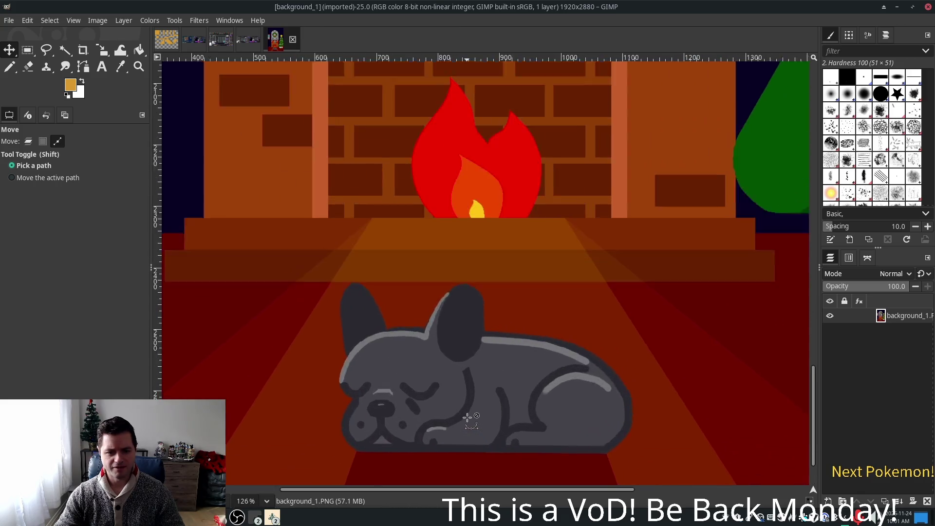
scroll(645, 329, "down", 2)
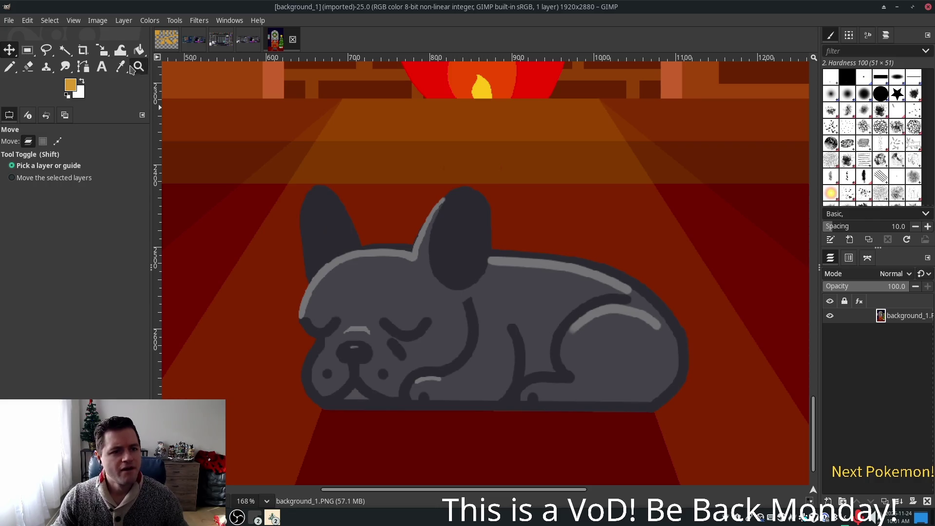
Step: Fuzzy-select the dog's ear, body and back highlight stripes, then undo the patchy result
left_click(61, 53)
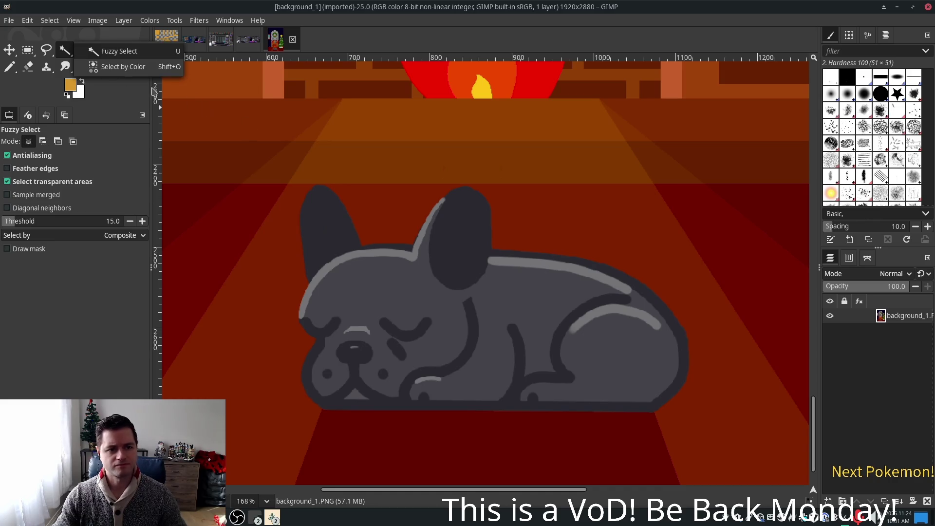
left_click(313, 204)
left_click(323, 214)
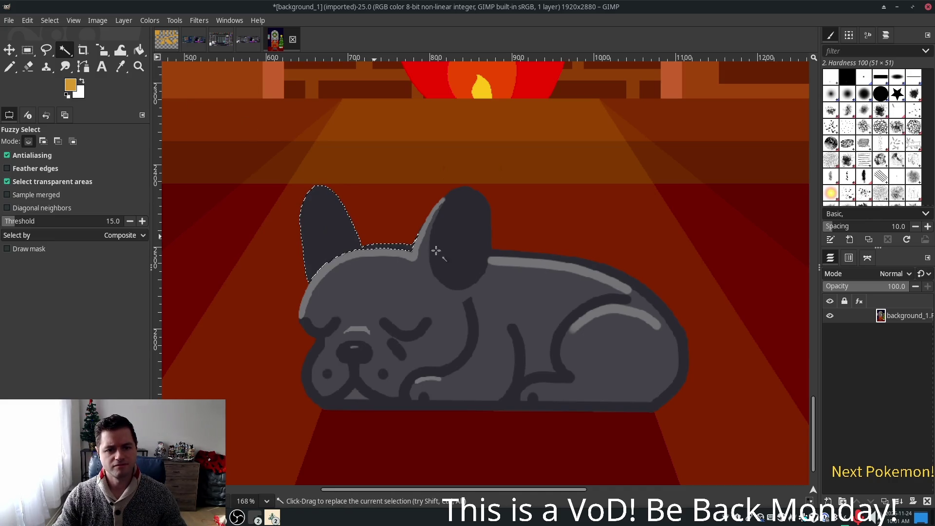
left_click(436, 222, "shift")
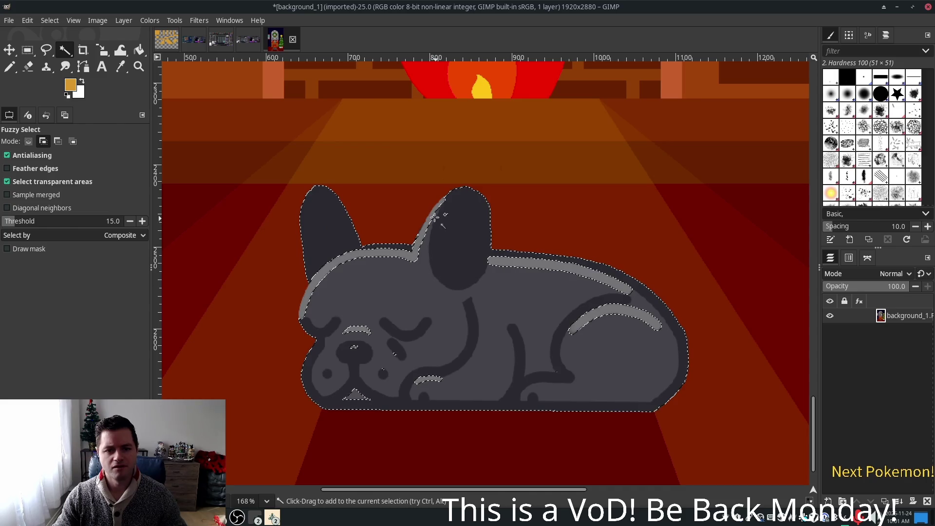
left_click(612, 287)
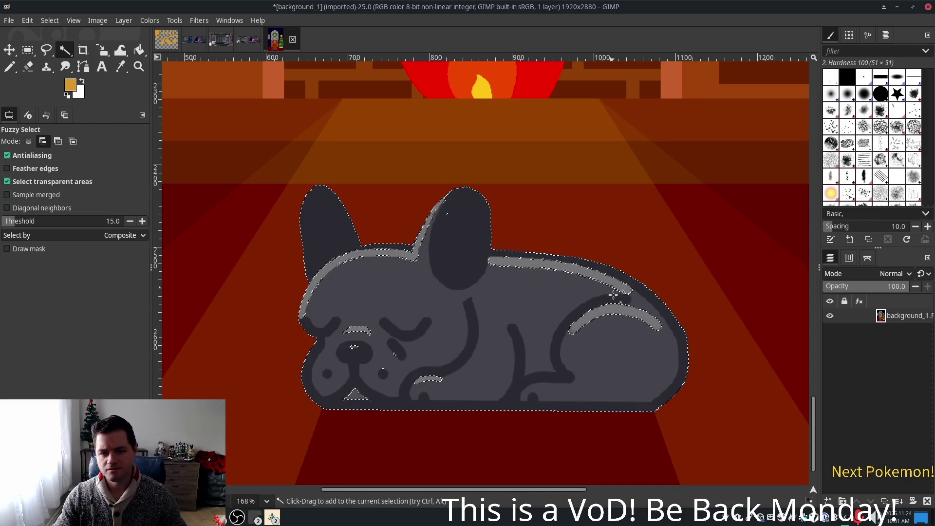
left_click(614, 308)
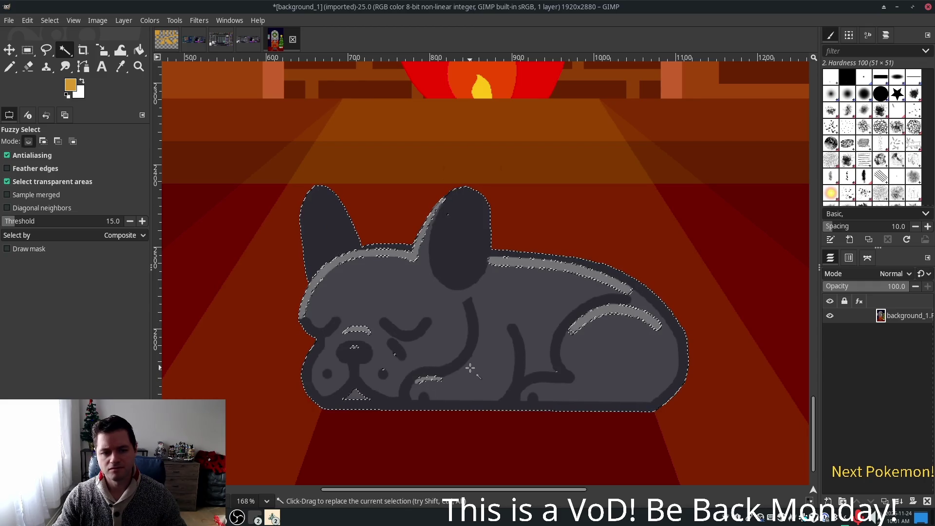
key("ctrl+z")
key("ctrl+z")
key("ctrl+z")
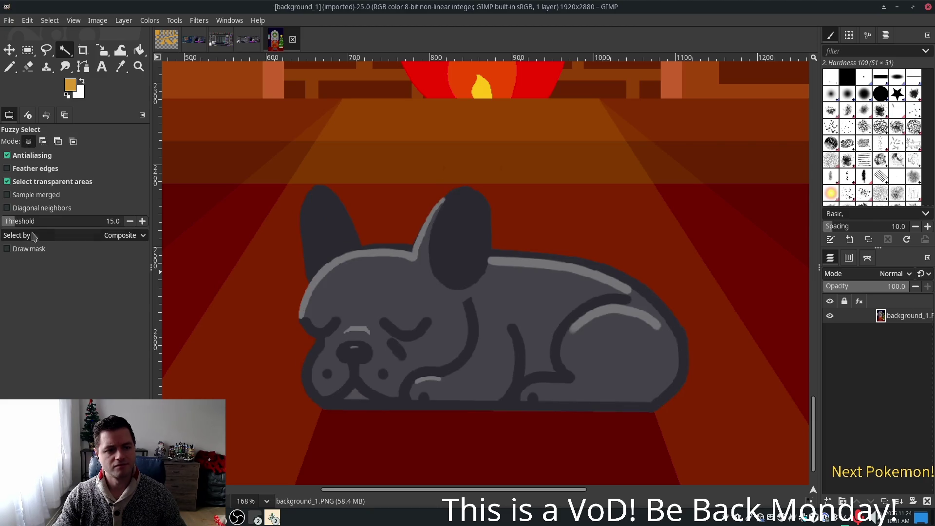
Step: Test Fuzzy Select thresholds 124.3 and 66.4 on the dog, undoing each overspilled selection
left_click(63, 220)
left_click(344, 249)
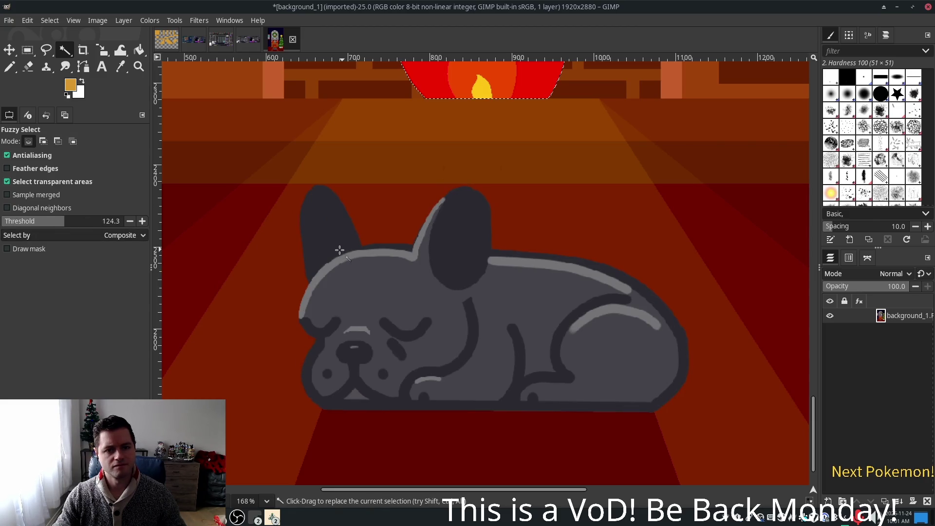
key("ctrl+z")
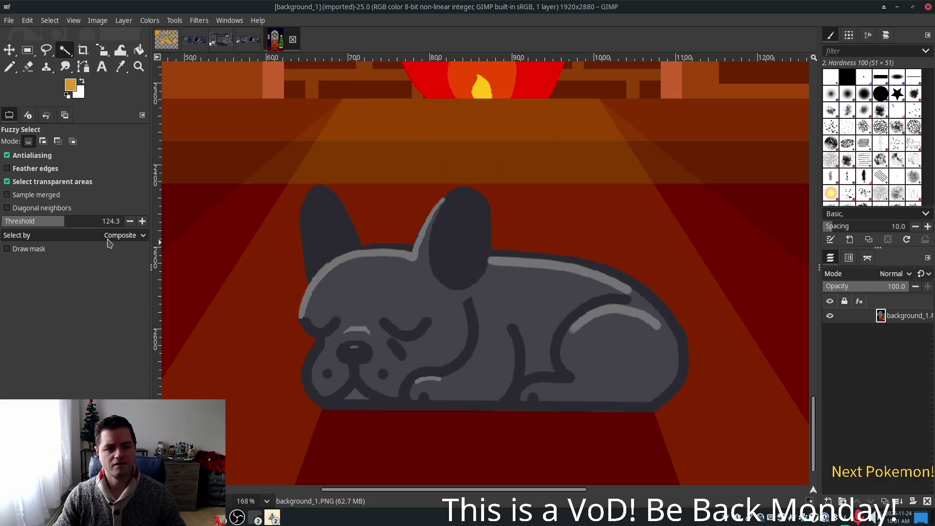
left_click(33, 221)
left_click(319, 234)
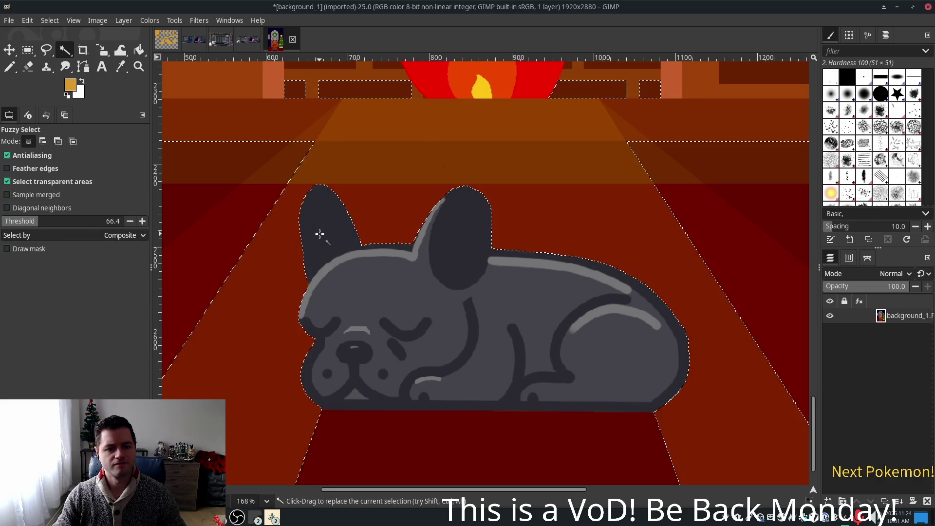
key("ctrl+z")
Step: At threshold 43.8, select the dog's ears, body and inner lines, excluding the nose highlight
left_click(22, 222)
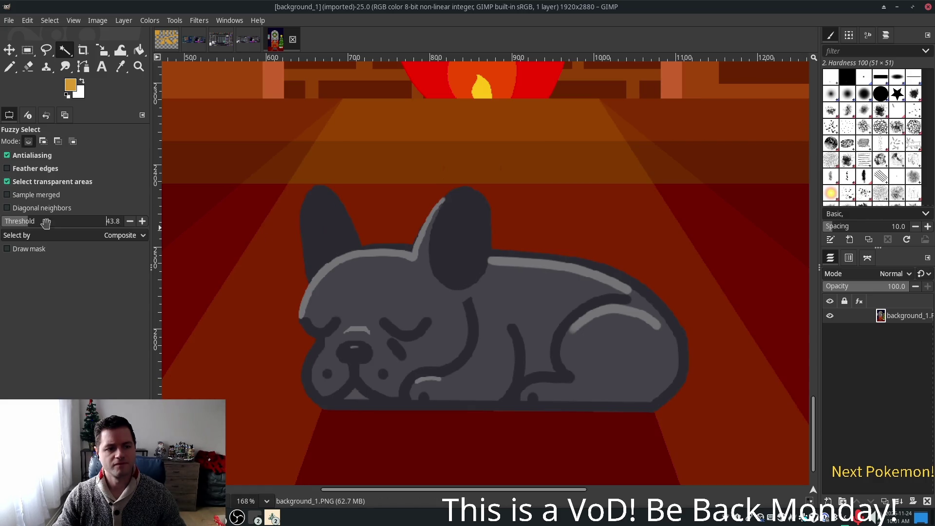
left_click(324, 230)
left_click(429, 227, "shift")
left_click(466, 259, "shift")
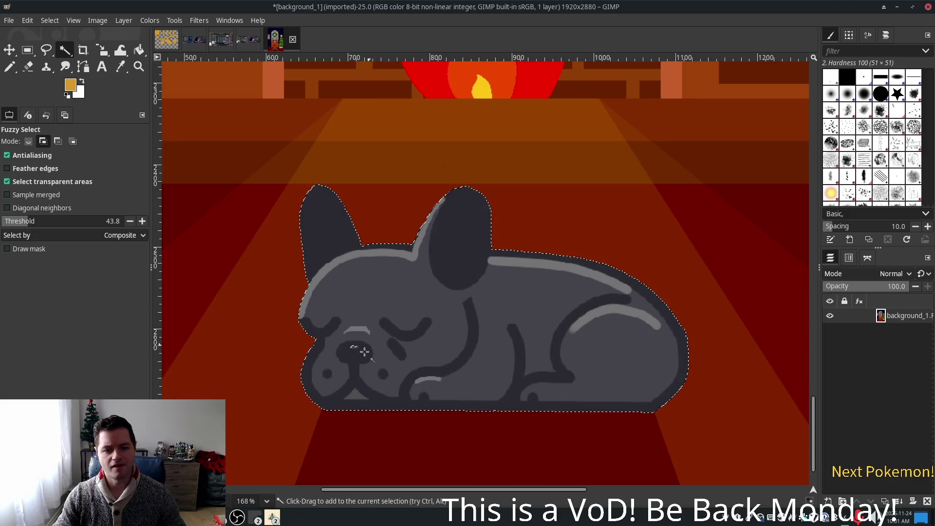
scroll(365, 349, "up", 3)
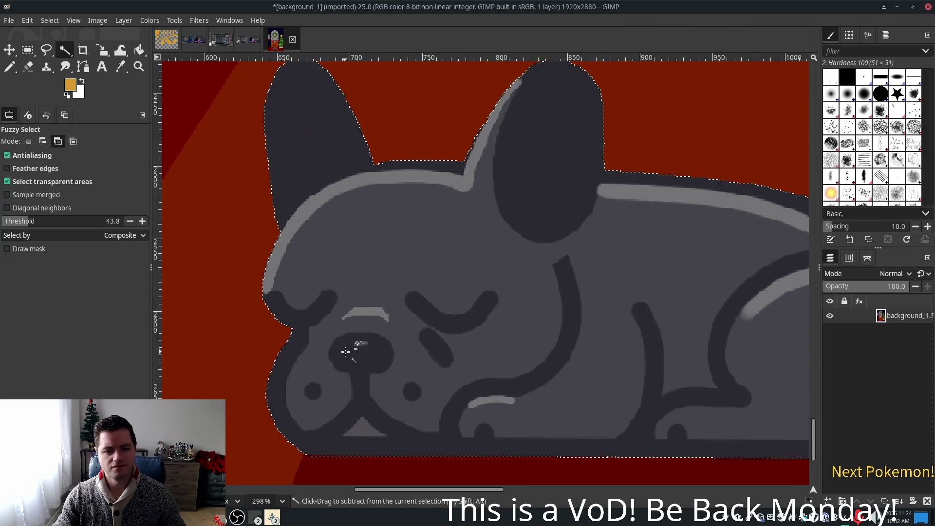
scroll(346, 352, "up", 5)
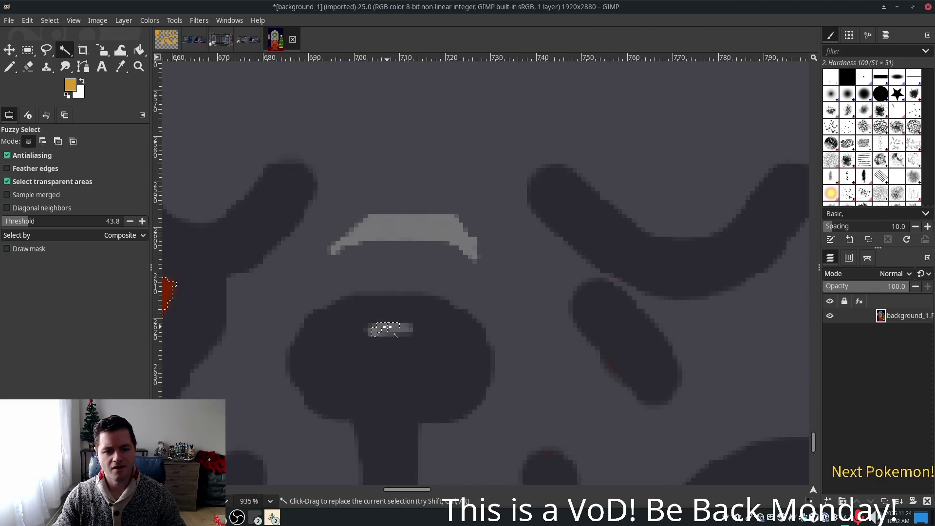
left_click(389, 330, "ctrl")
Step: Check the dog selection's edges at different zoom levels, then copy the dog
scroll(460, 318, "down", 2)
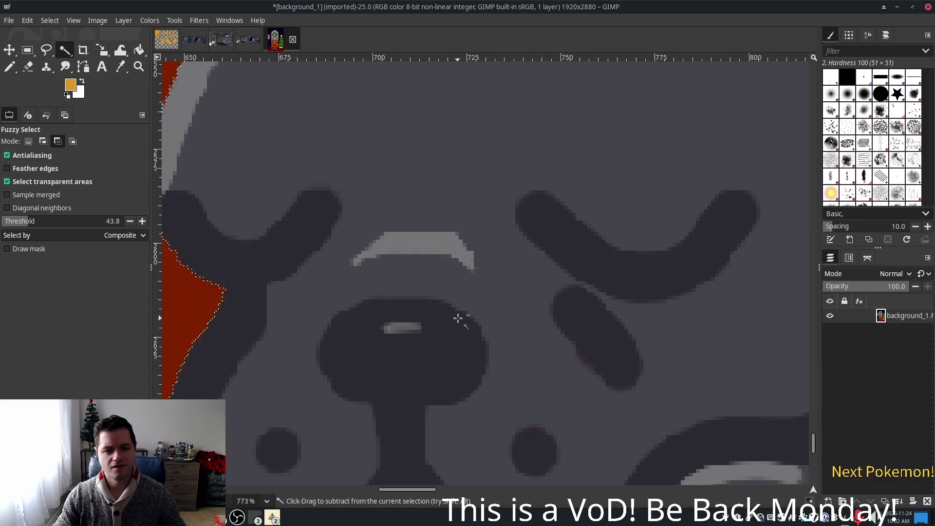
scroll(458, 318, "down", 4)
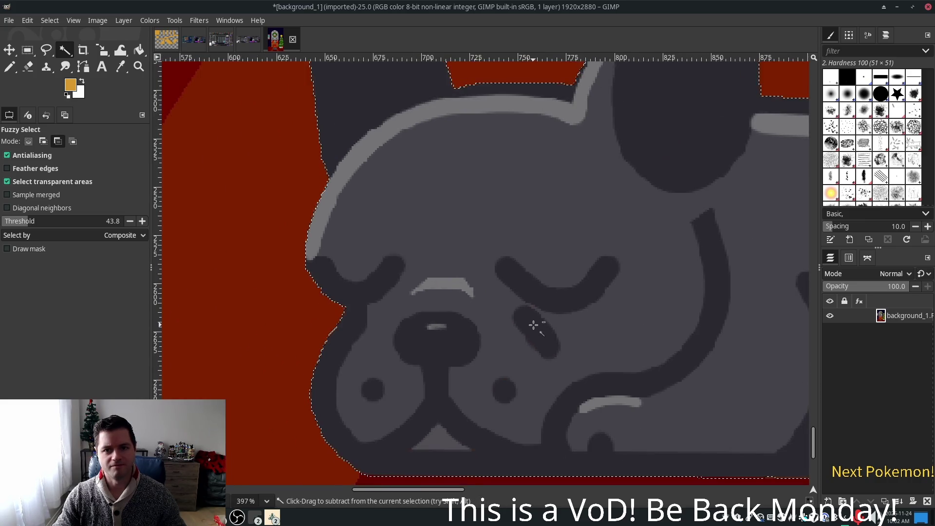
scroll(534, 325, "down", 4)
scroll(538, 317, "up", 2)
scroll(477, 308, "down", 3)
scroll(427, 104, "up", 6)
scroll(422, 105, "up", 1)
scroll(423, 111, "up", 2)
scroll(423, 118, "up", 2)
scroll(528, 242, "down", 5)
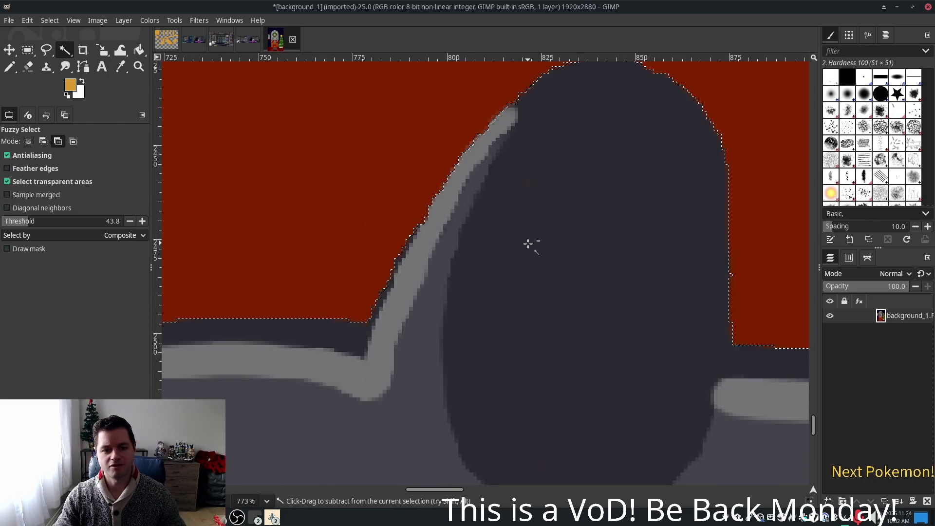
scroll(532, 249, "down", 4)
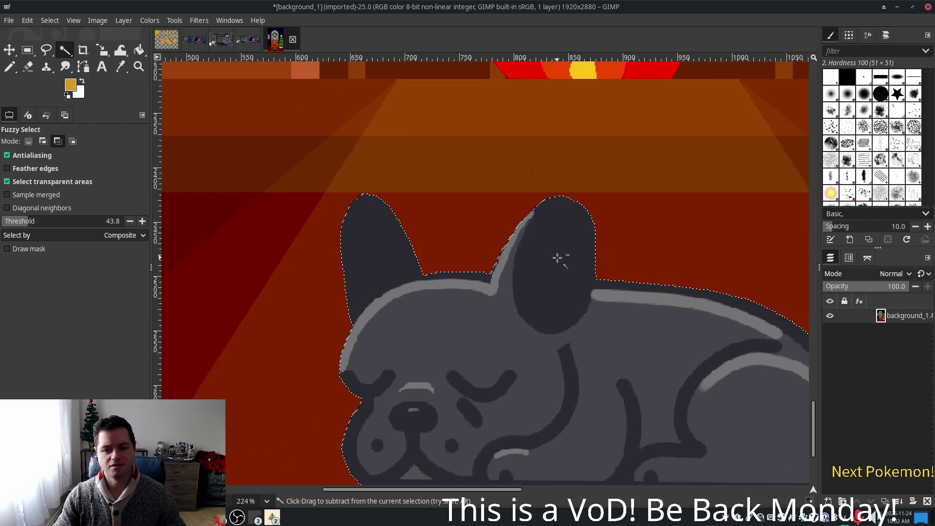
key("ctrl+c")
left_click(245, 47)
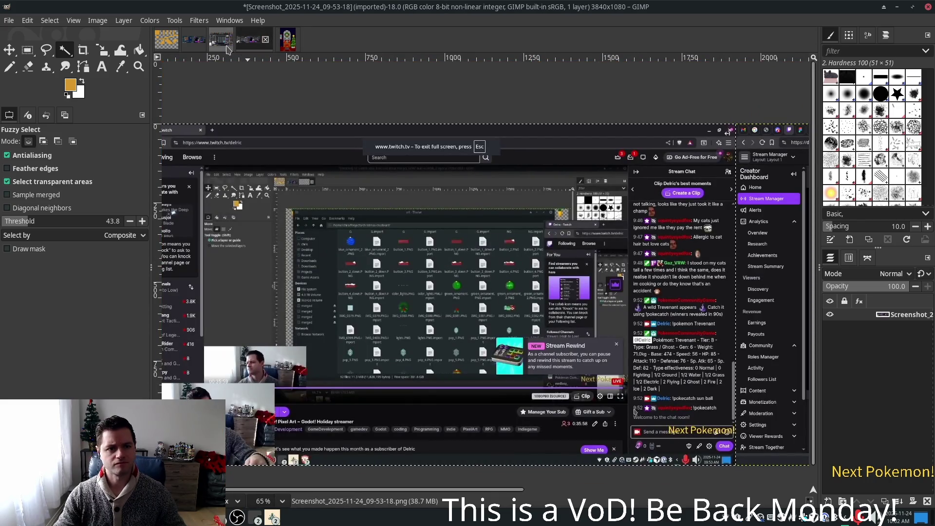
Step: Close the screenshot without saving and move the pasted dog toward the overlay's middle
left_click(265, 40)
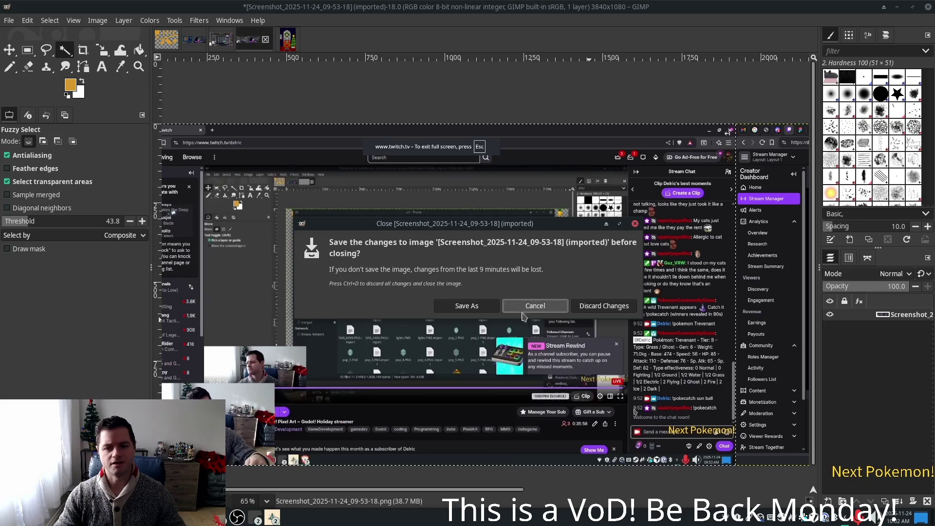
key("Escape")
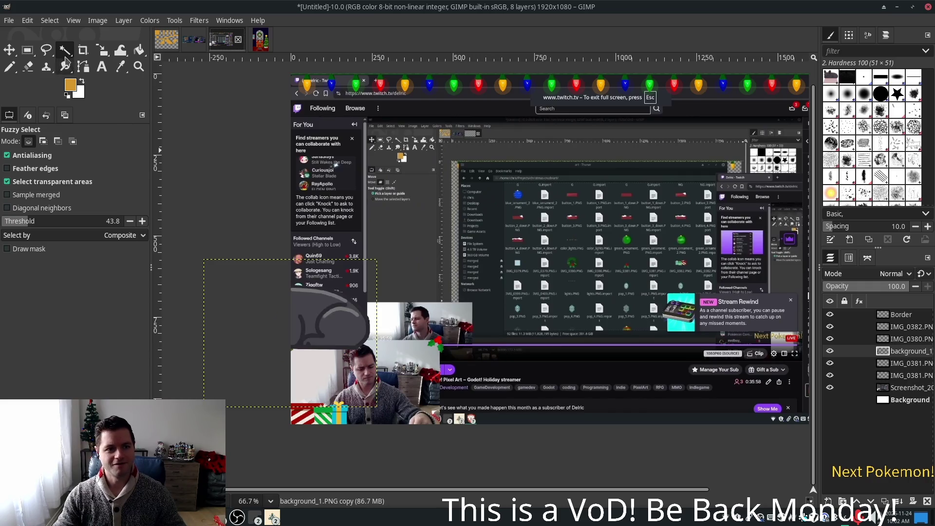
left_click(10, 51)
mouse_move(321, 308)
left_mouse_down()
mouse_move(511, 282)
mouse_move(519, 344)
mouse_move(556, 182)
mouse_move(503, 270)
mouse_move(477, 353)
mouse_move(481, 381)
mouse_move(511, 336)
mouse_move(465, 331)
mouse_move(507, 342)
mouse_move(741, 238)
mouse_move(514, 234)
mouse_move(448, 220)
mouse_move(526, 224)
mouse_move(668, 210)
mouse_move(591, 192)
mouse_move(448, 188)
mouse_move(710, 204)
mouse_move(561, 211)
mouse_move(466, 274)
left_mouse_up()
left_click(100, 51)
left_click(350, 217)
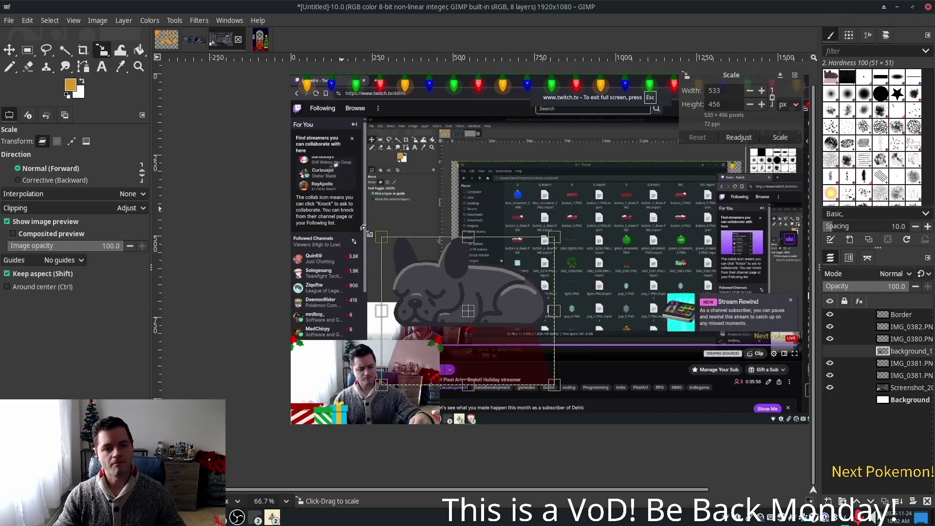
Step: Scale the background_1 dog layer down to about 239×204 pixels
left_click_drag(375, 234, 474, 310)
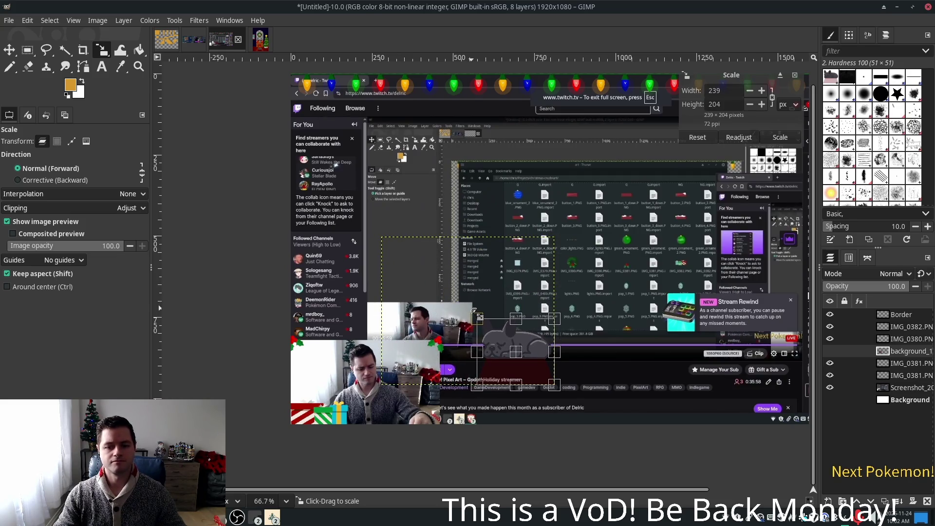
key("Return")
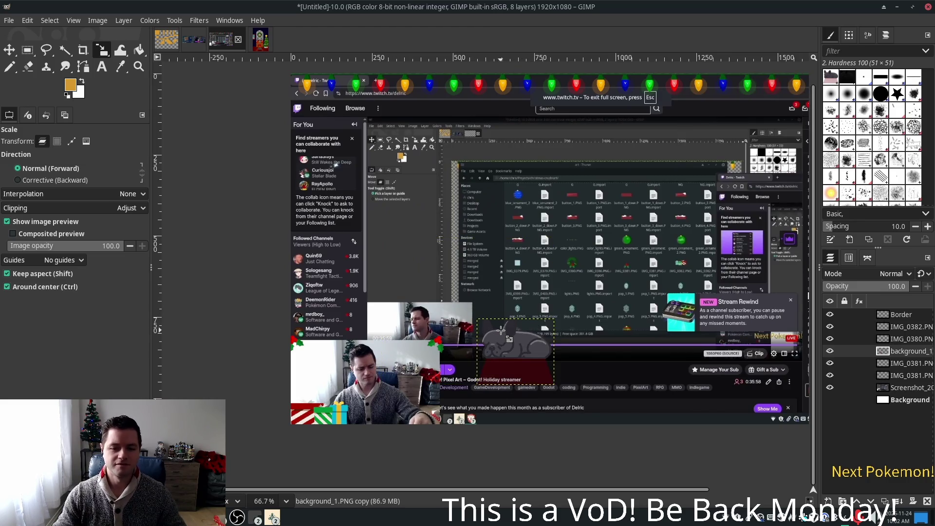
scroll(501, 331, "up", 2, "ctrl")
scroll(502, 330, "up", 1, "ctrl")
scroll(508, 209, "down", 3)
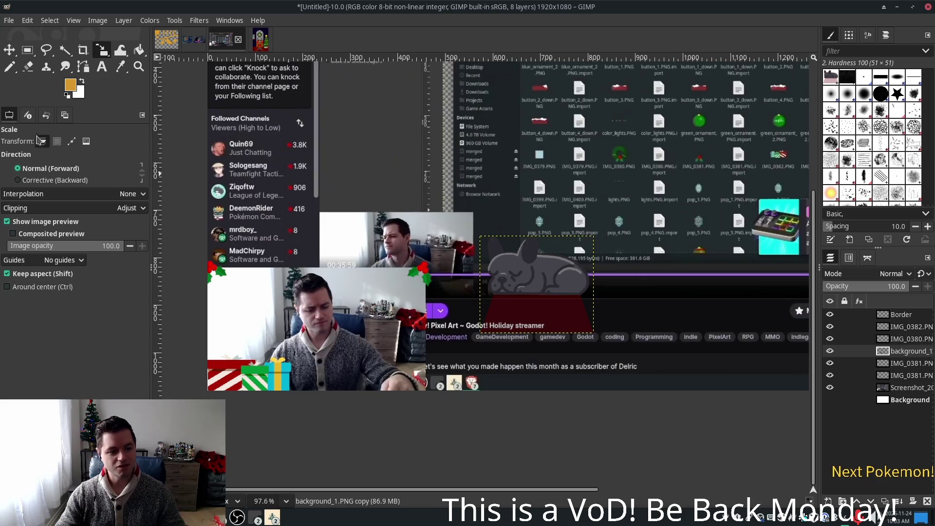
Step: Drag the dog layer down to the overlay's bottom edge
left_click(9, 49)
mouse_move(555, 263)
left_mouse_down()
mouse_move(442, 332)
mouse_move(422, 361)
mouse_move(436, 360)
left_mouse_up()
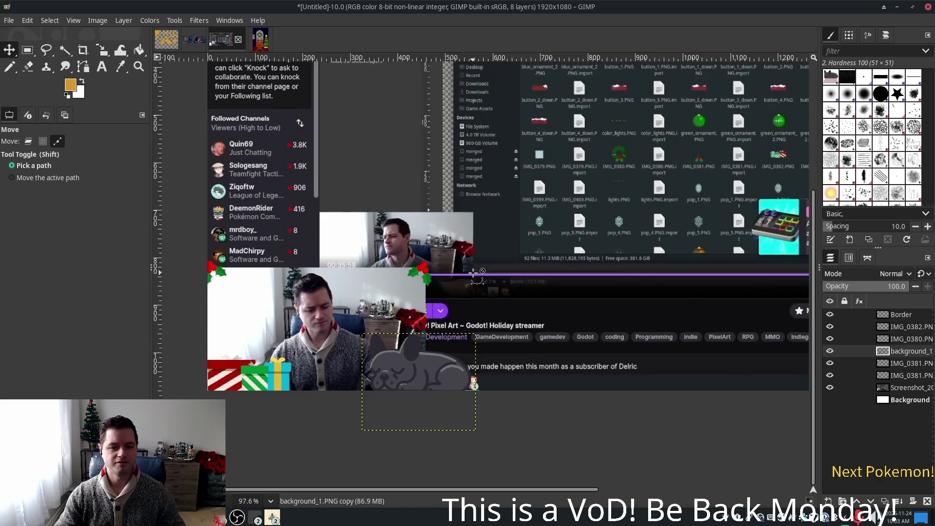
scroll(530, 300, "down", 2)
left_click_drag(627, 304, 496, 341)
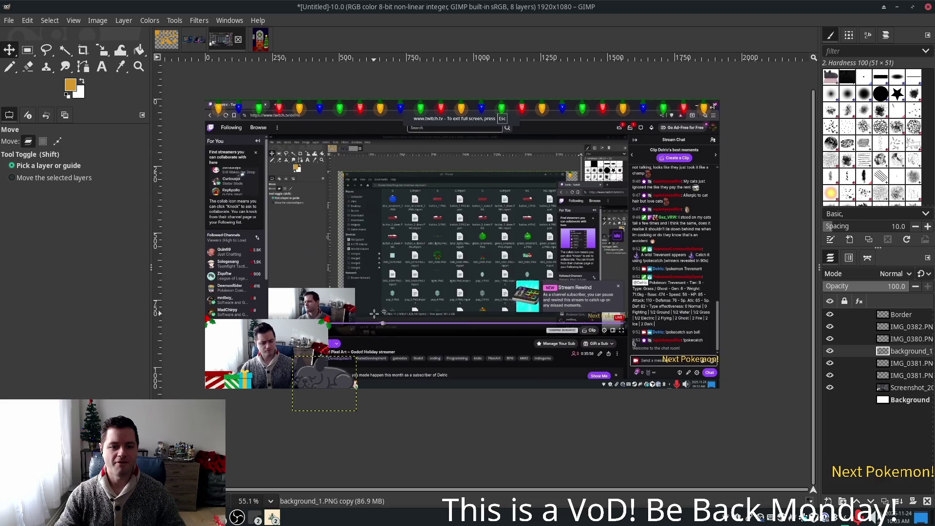
Step: Nudge the dog slightly up and left to line it up
key("shift+m")
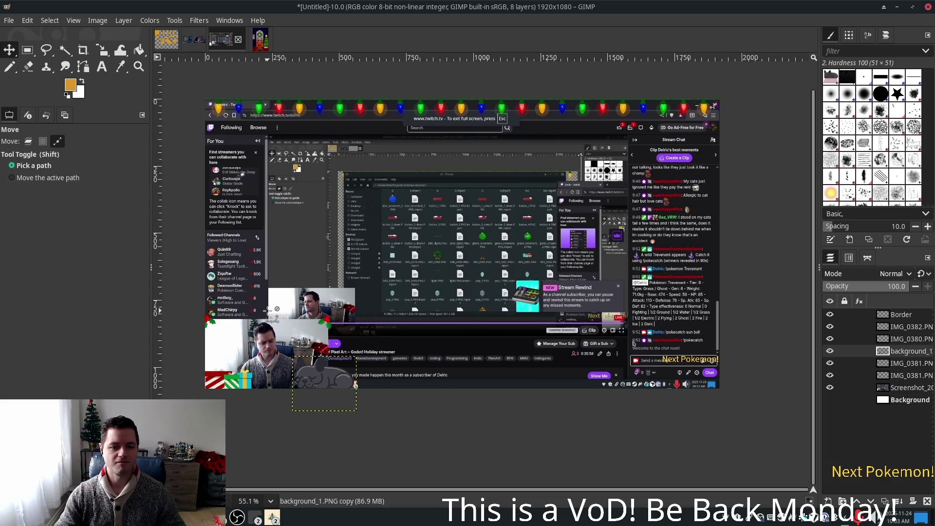
scroll(344, 351, "up", 11)
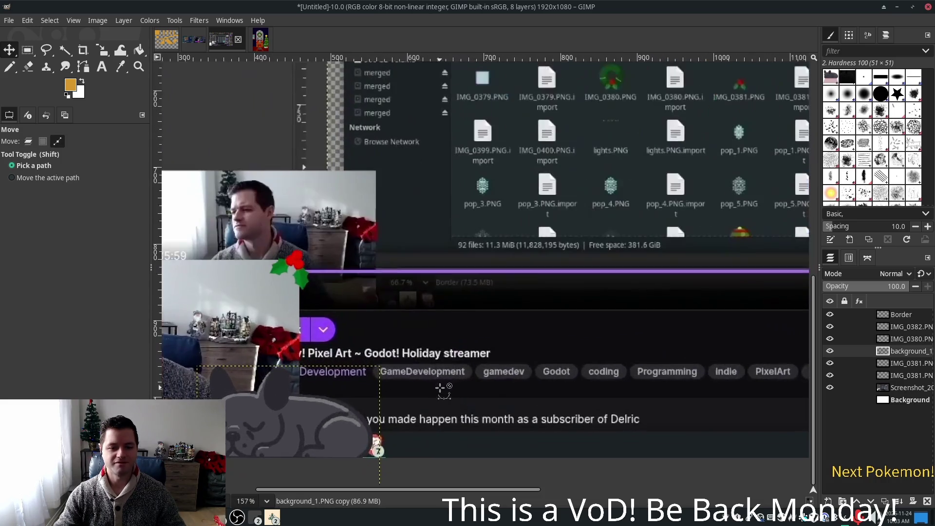
scroll(441, 388, "up", 3)
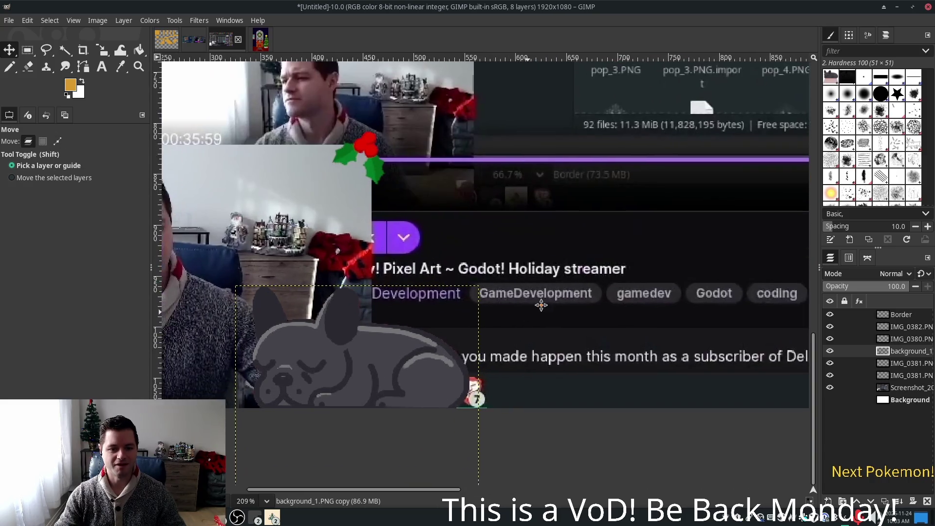
scroll(541, 305, "down", 1)
scroll(444, 320, "left", 2)
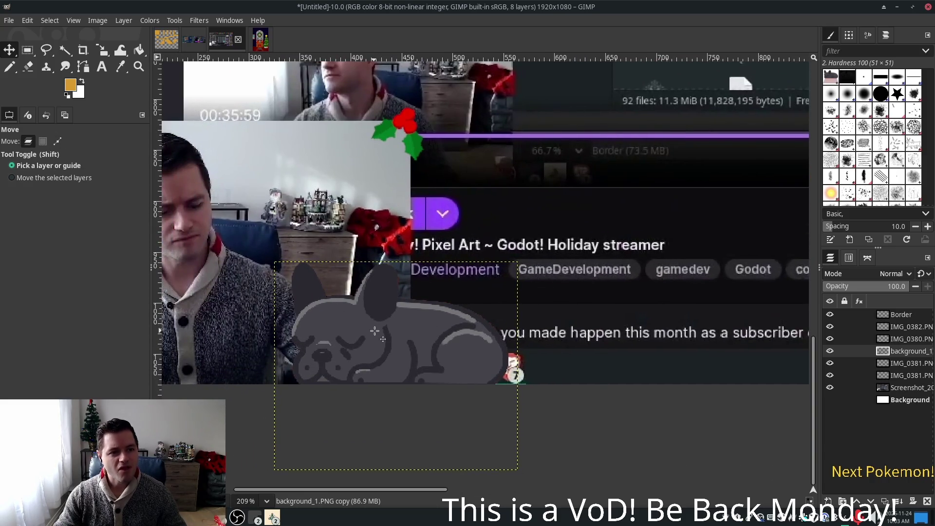
left_click_drag(384, 322, 368, 317)
scroll(401, 292, "down", 5)
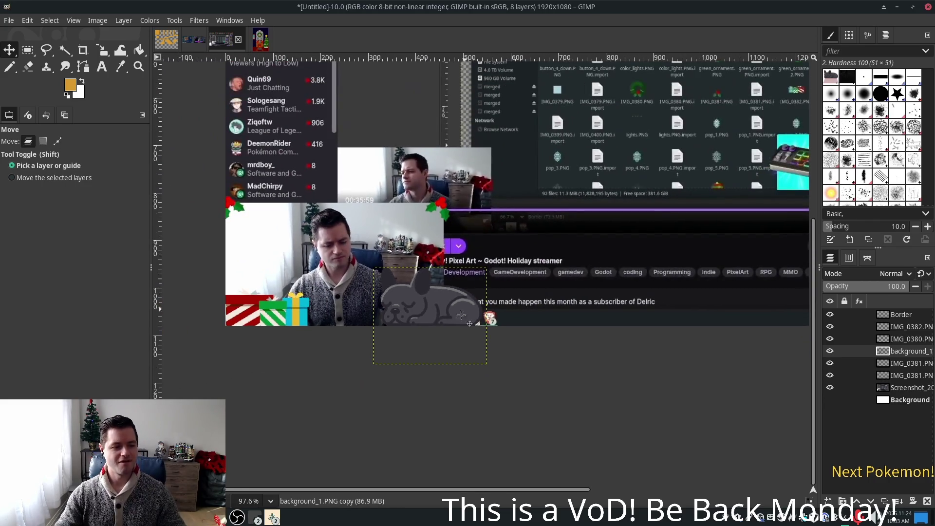
scroll(443, 327, "up", 6)
scroll(428, 254, "up", 8)
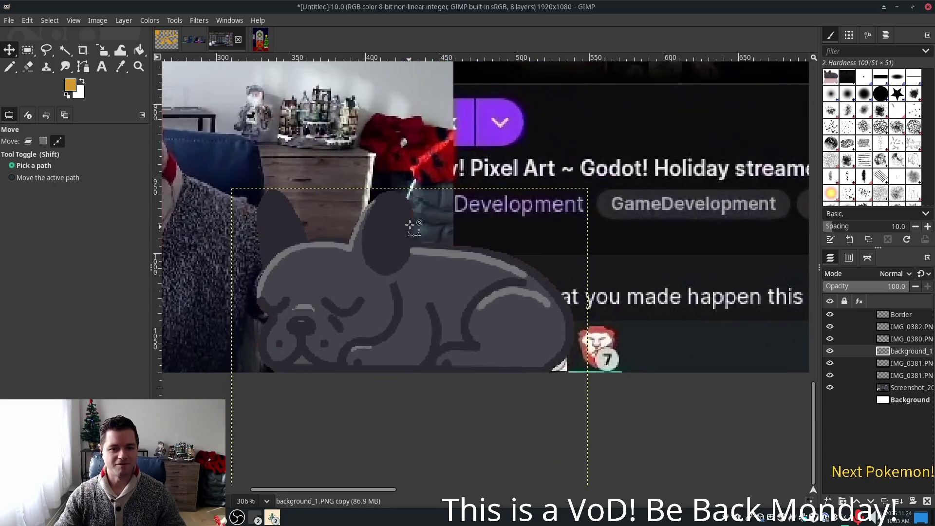
scroll(421, 219, "up", 5)
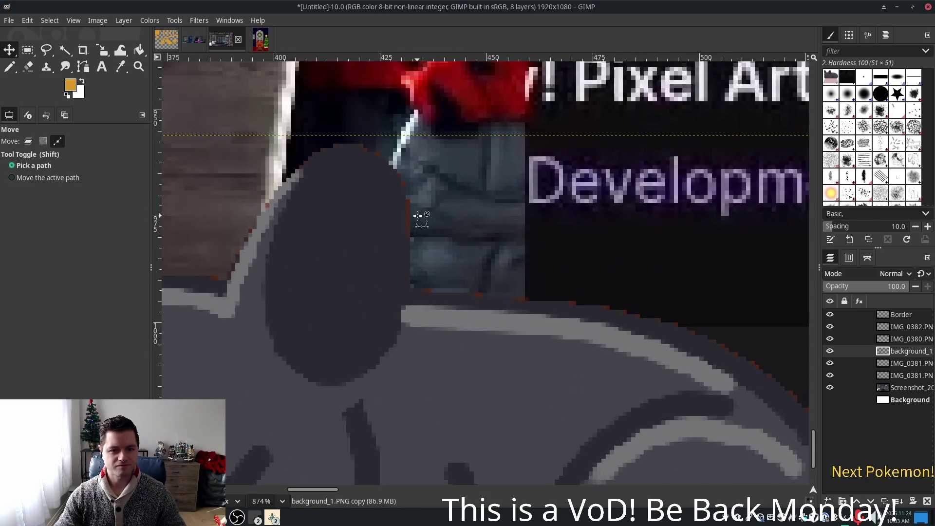
scroll(475, 340, "up", 2)
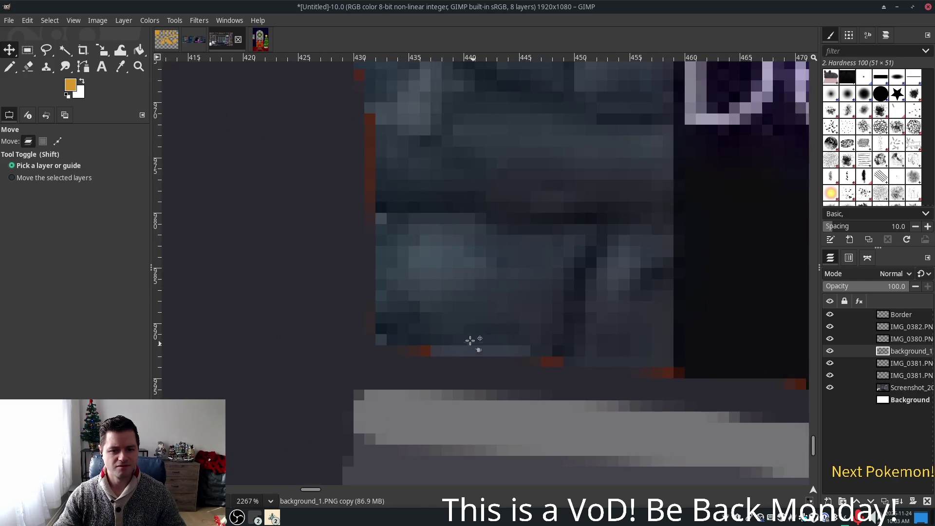
left_click(28, 67)
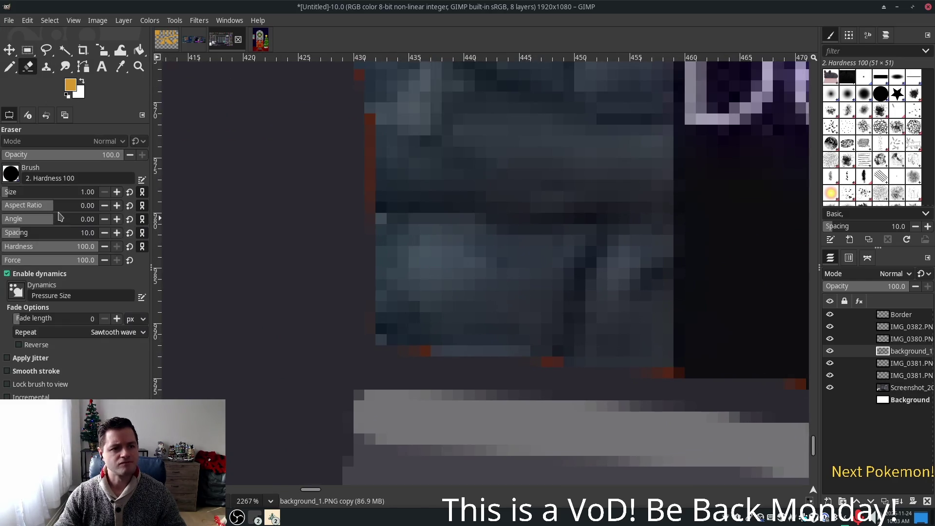
Step: Erase a leftover red pixel on the dog's edge, then pan to its back edge
left_click(426, 351)
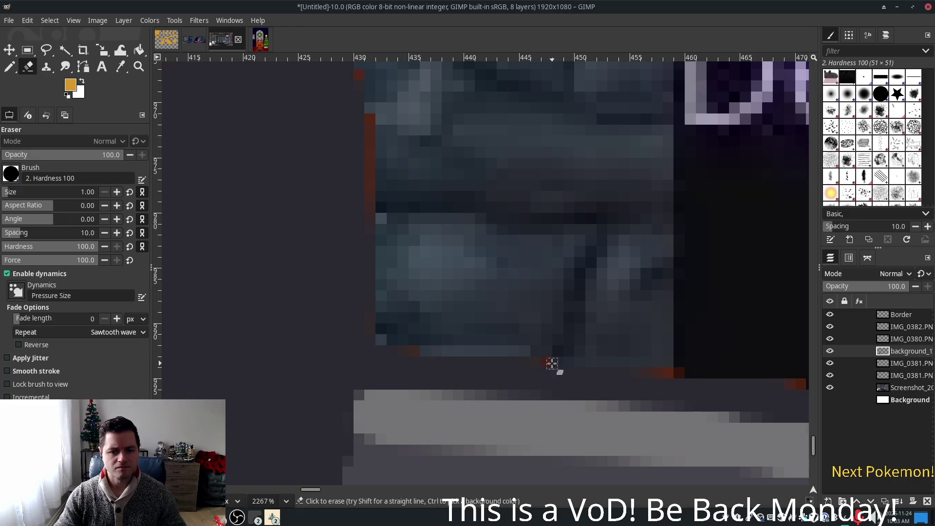
scroll(563, 355, "down", 3)
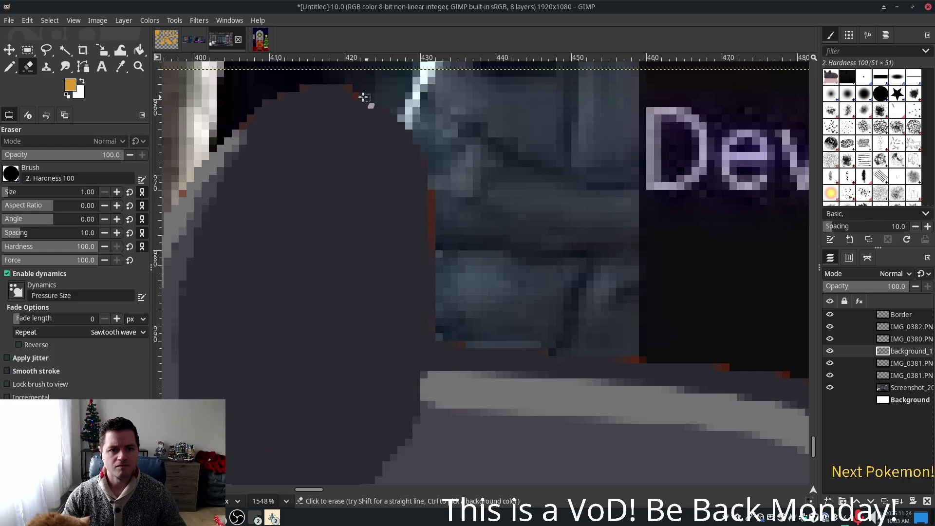
scroll(521, 250, "down", 4)
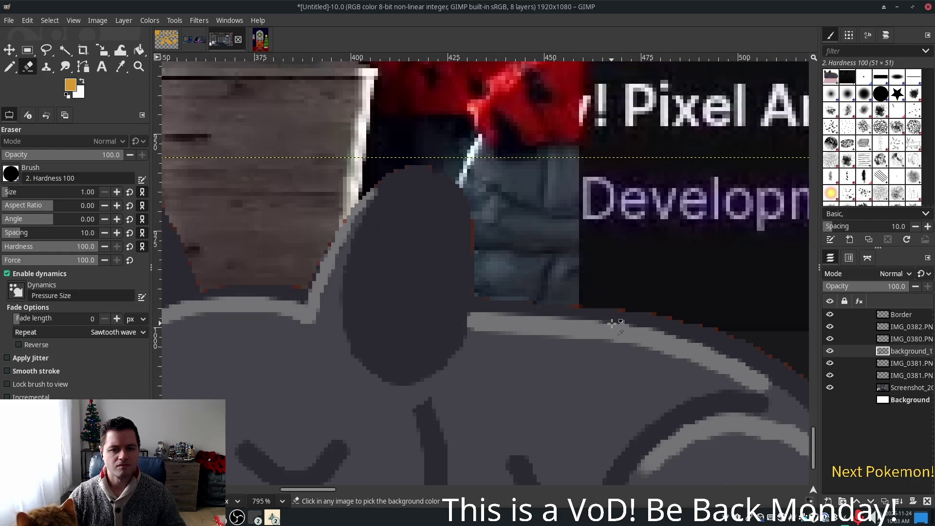
scroll(535, 229, "up", 3)
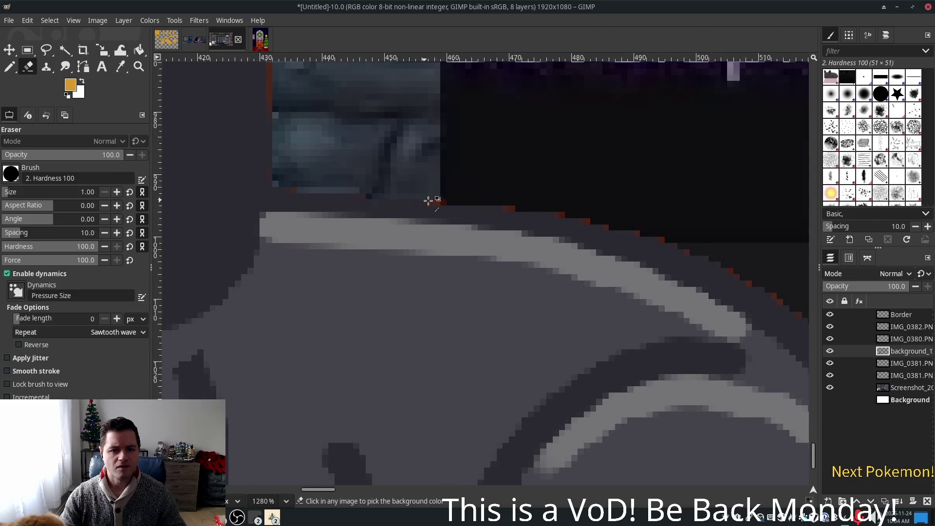
scroll(457, 213, "up", 1)
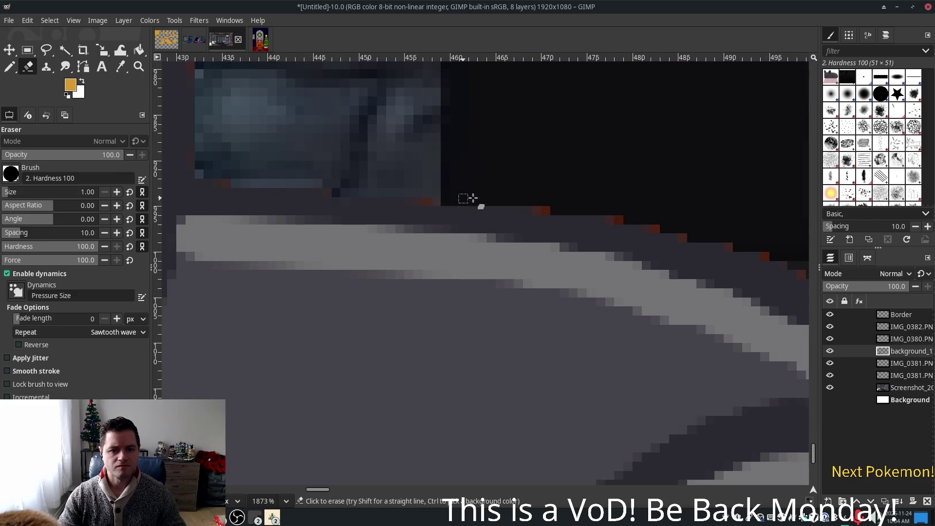
mouse_move(668, 210)
left_mouse_down()
mouse_move(403, 165)
mouse_move(365, 167)
left_mouse_up()
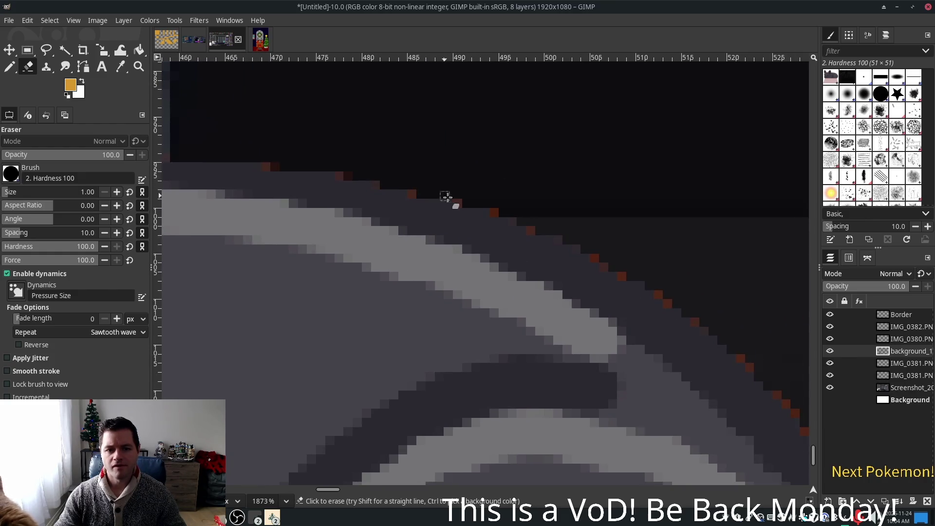
left_click_drag(589, 212, 547, 203)
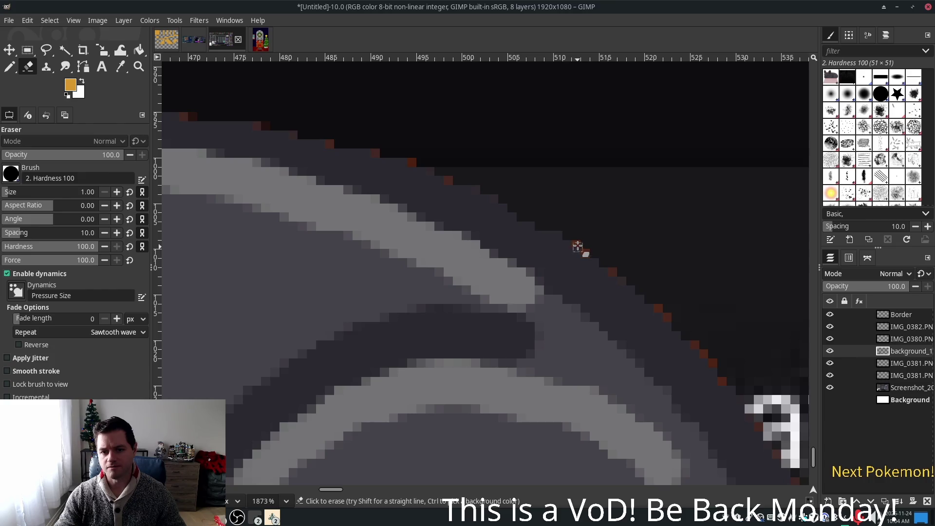
left_click_drag(714, 271, 495, 164)
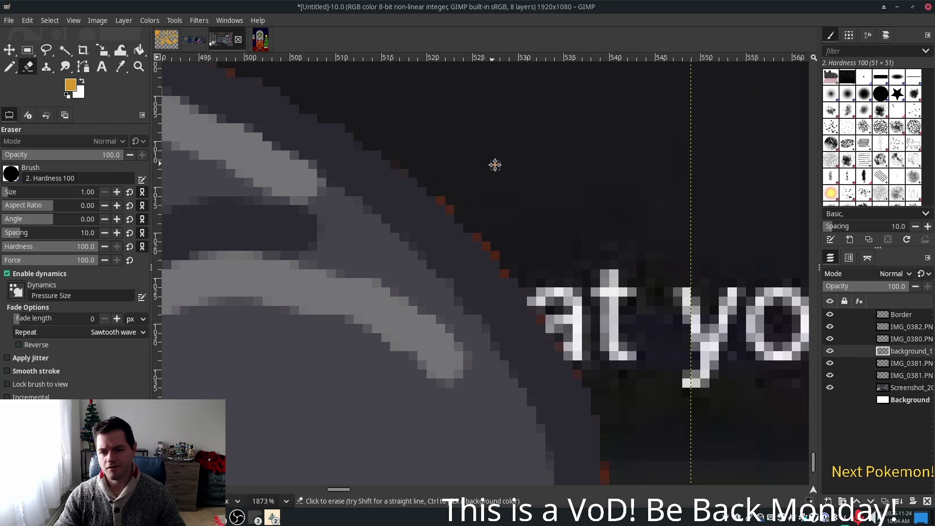
Step: Erase the red fringe along the dog's back and two dark pixels on the triangle's edge
left_click_drag(444, 198, 489, 252)
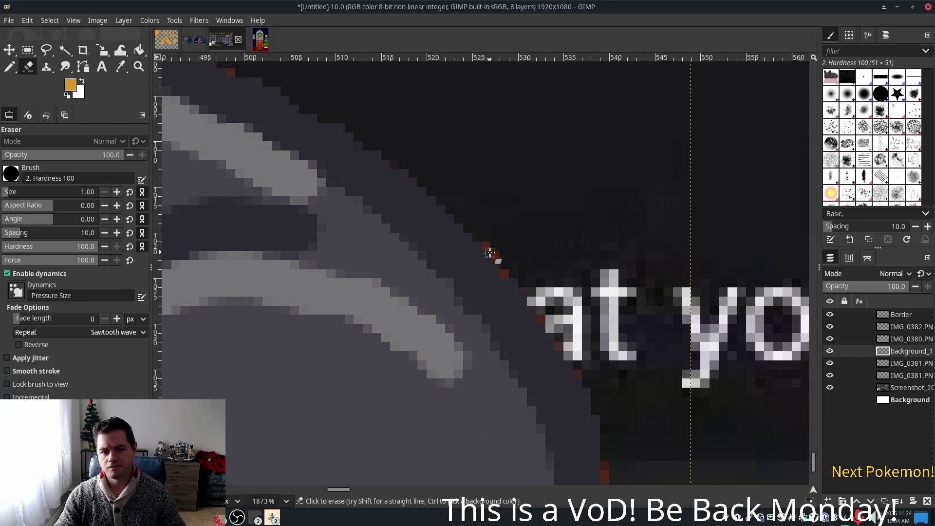
left_click(506, 274)
scroll(507, 274, "down", 3)
scroll(508, 274, "right", 2)
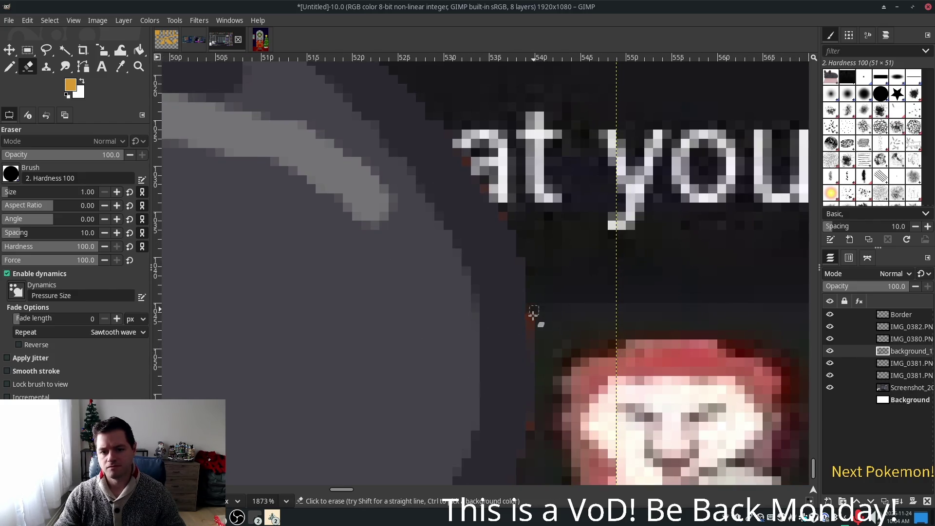
scroll(560, 298, "down", 2)
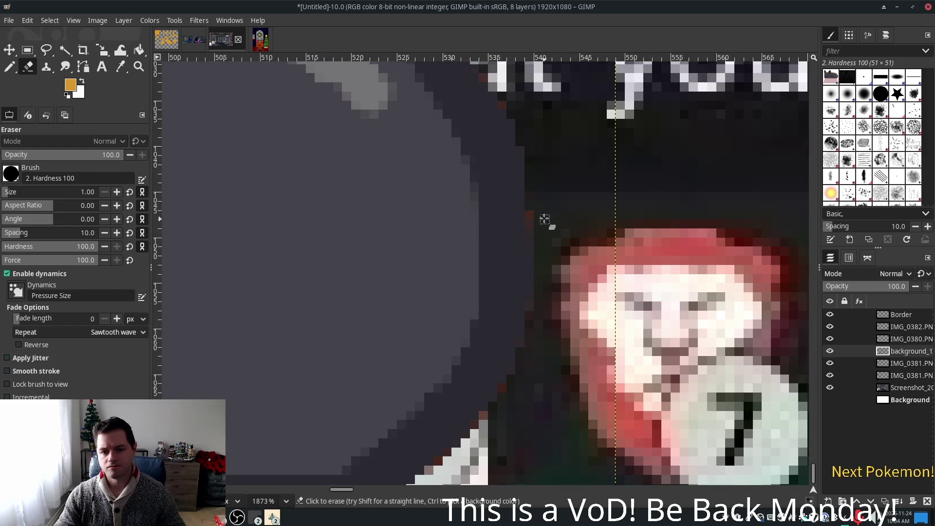
scroll(540, 244, "down", 3)
scroll(540, 243, "left", 1)
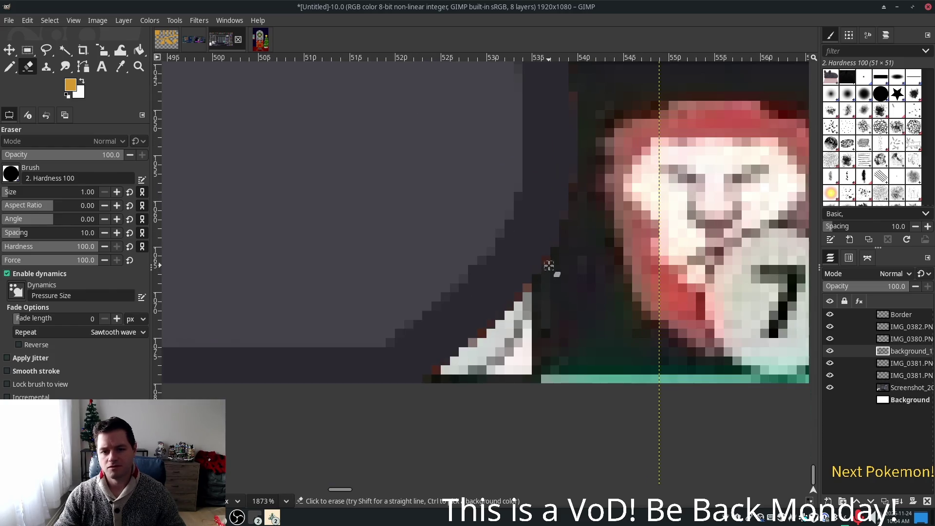
left_click_drag(482, 333, 478, 344)
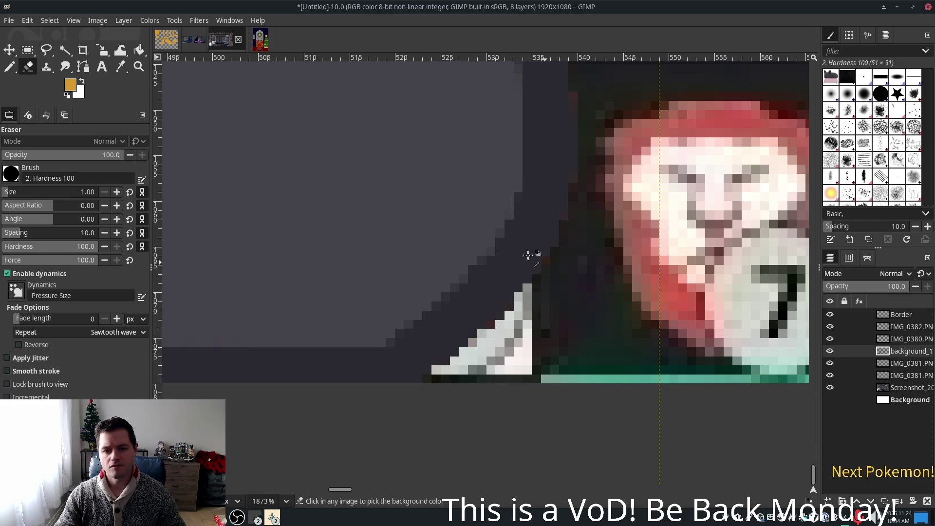
scroll(589, 290, "down", 4)
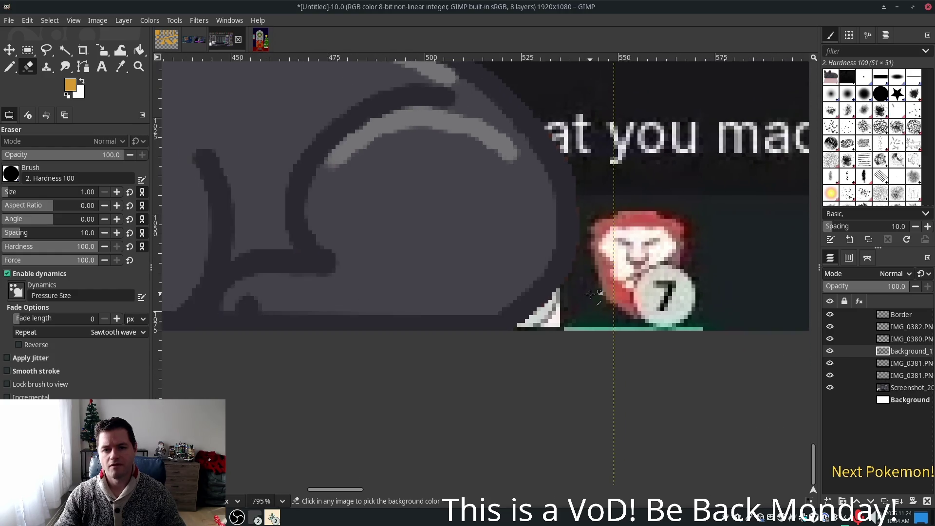
scroll(590, 291, "down", 3)
scroll(560, 248, "left", 5)
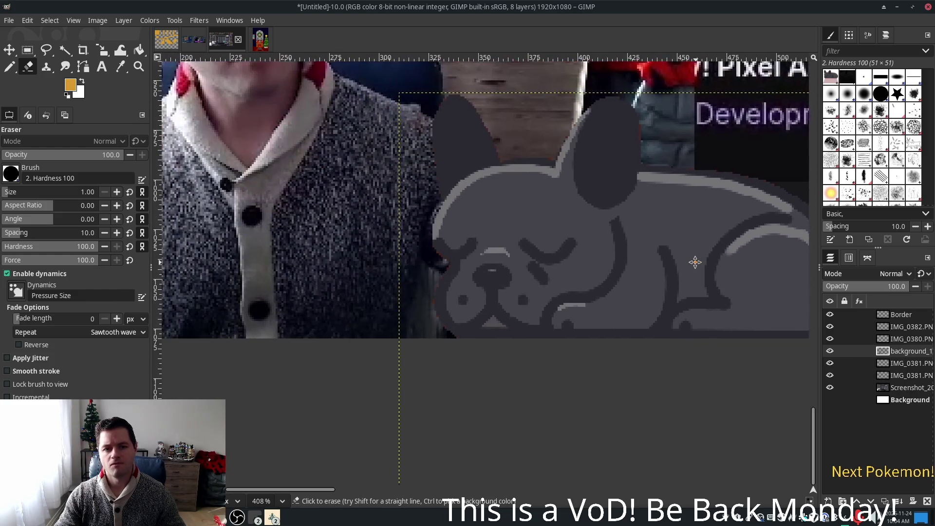
scroll(439, 273, "up", 1)
scroll(432, 258, "up", 6)
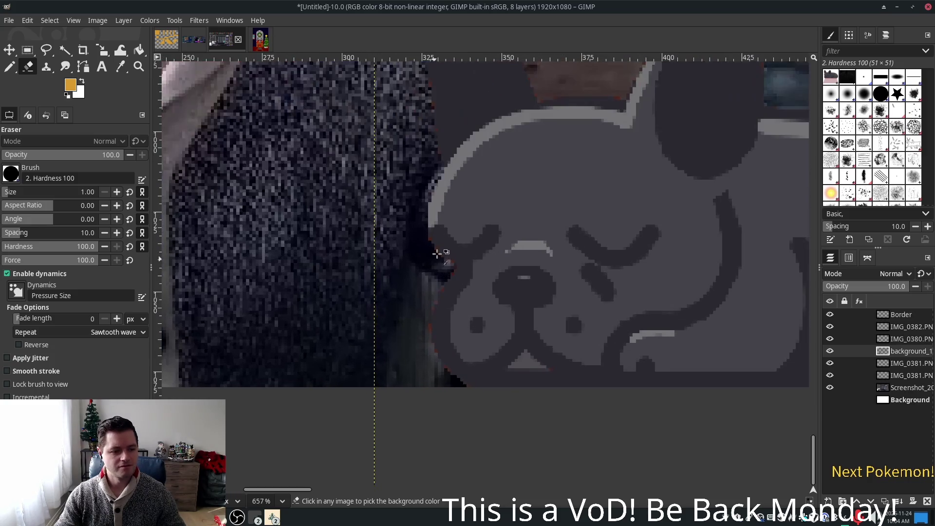
scroll(431, 248, "up", 1)
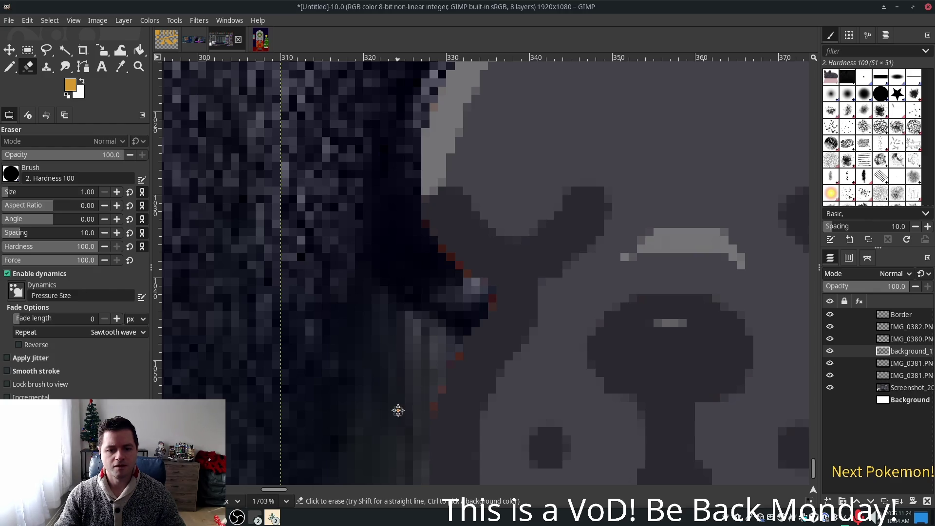
left_click_drag(398, 411, 384, 190)
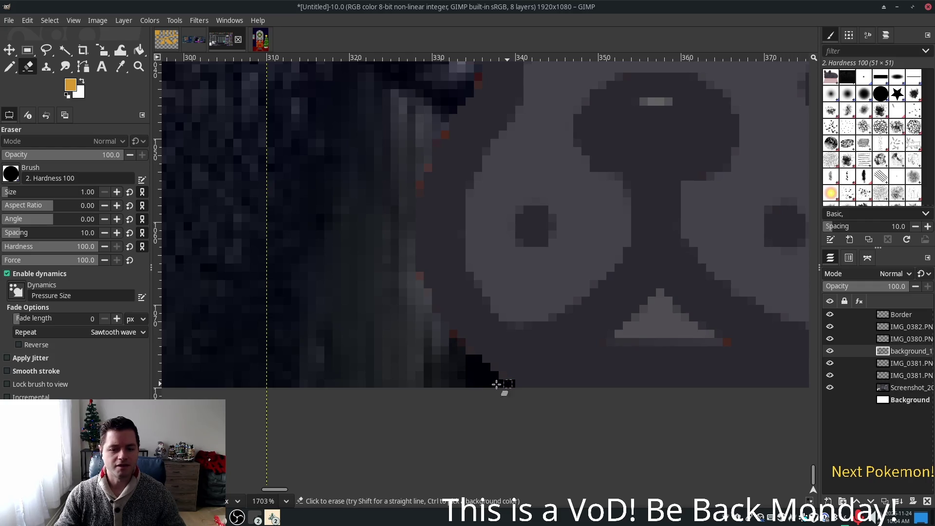
left_click_drag(611, 313, 618, 415)
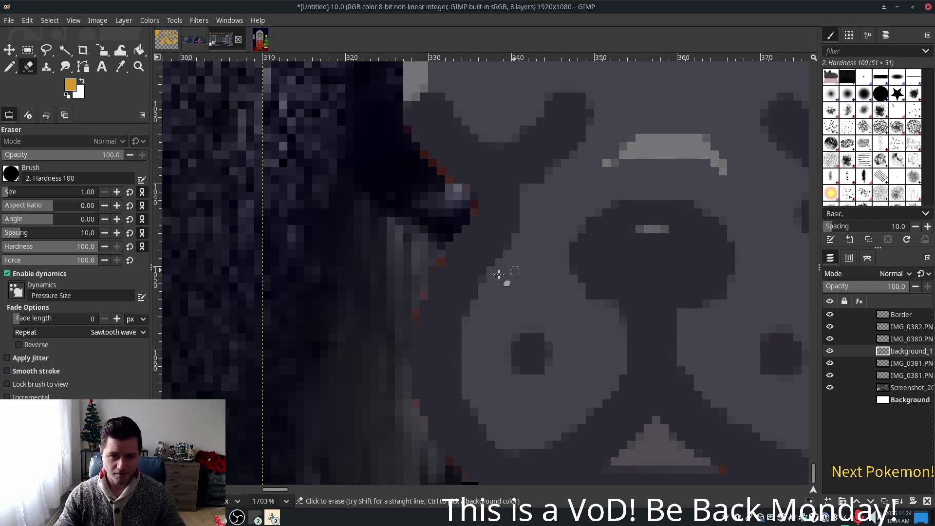
scroll(507, 250, "up", 3)
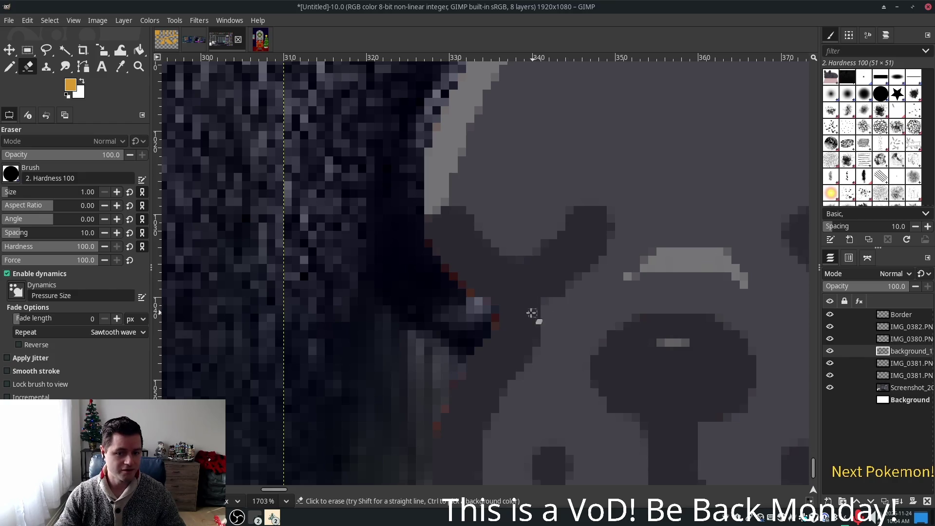
scroll(534, 313, "down", 5, "ctrl")
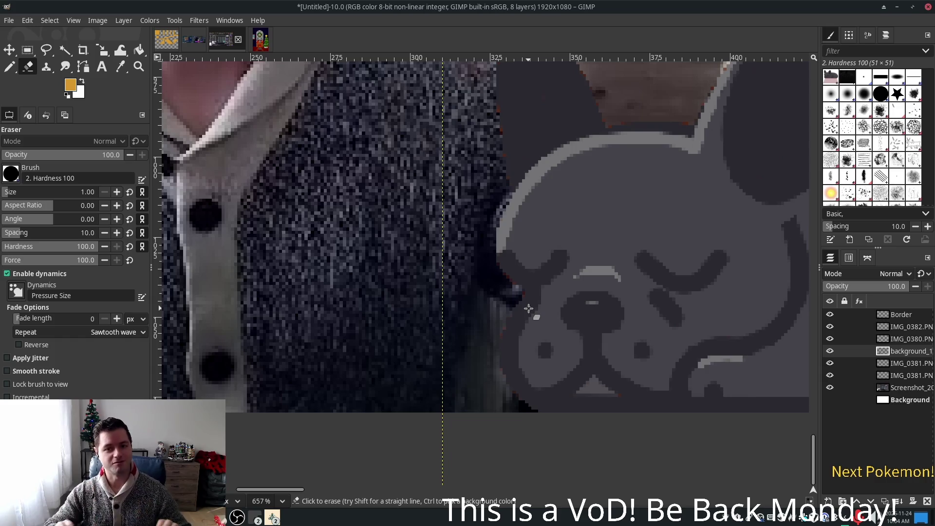
scroll(539, 272, "up", 3)
scroll(495, 250, "up", 4, "ctrl")
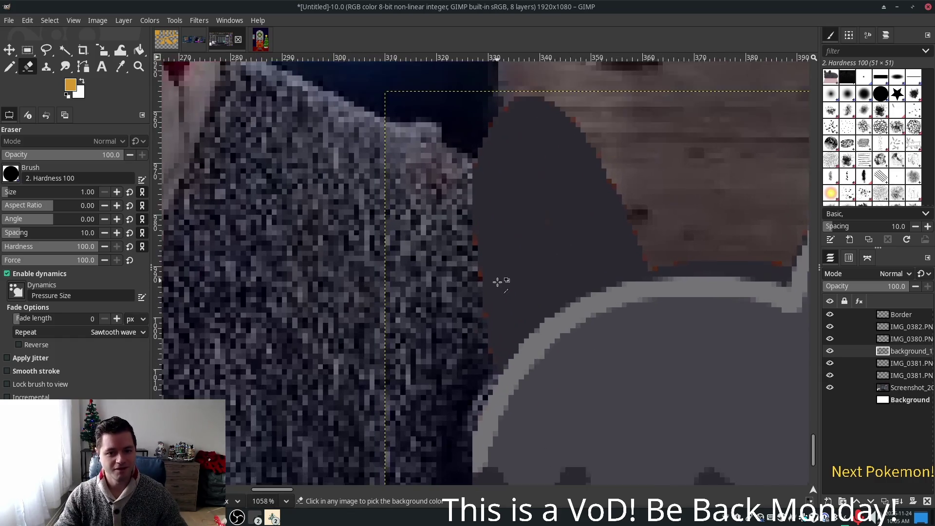
scroll(483, 290, "up", 2, "ctrl")
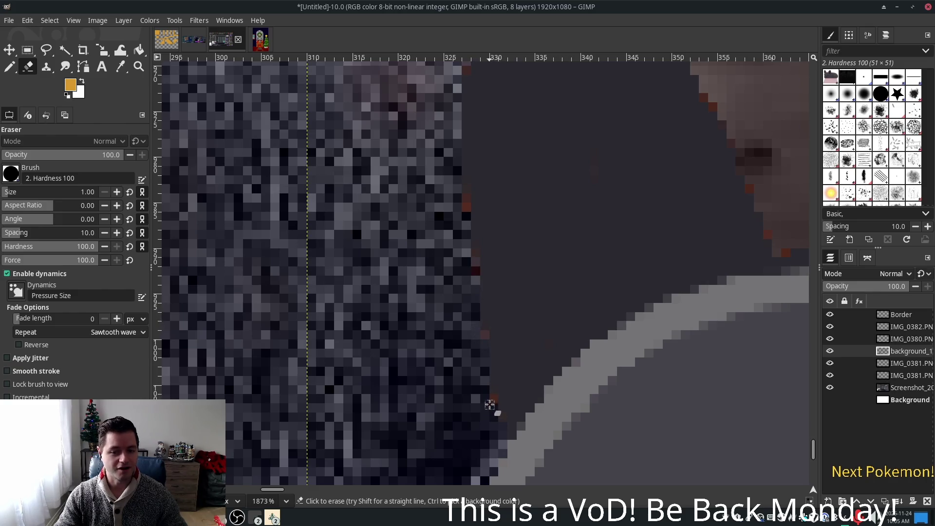
scroll(589, 236, "up", 5)
scroll(589, 236, "right", 3)
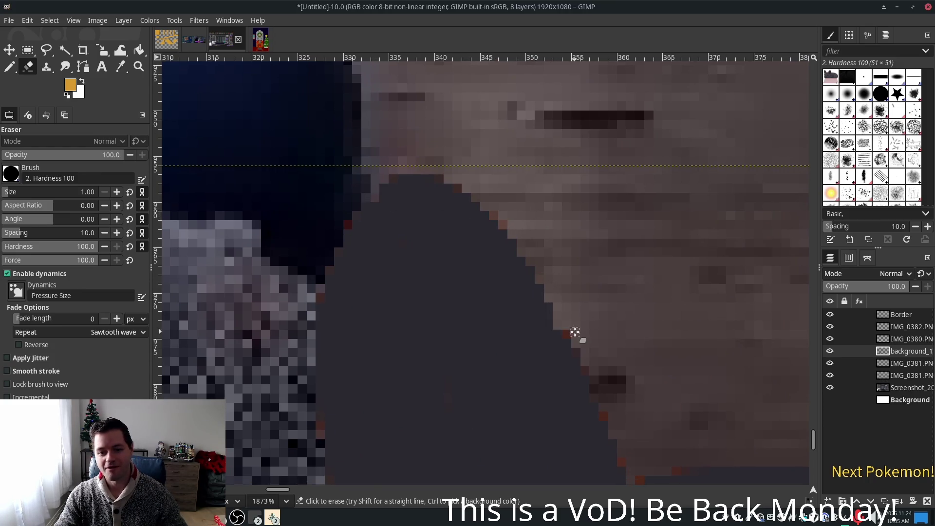
scroll(604, 270, "down", 3)
scroll(604, 269, "right", 2)
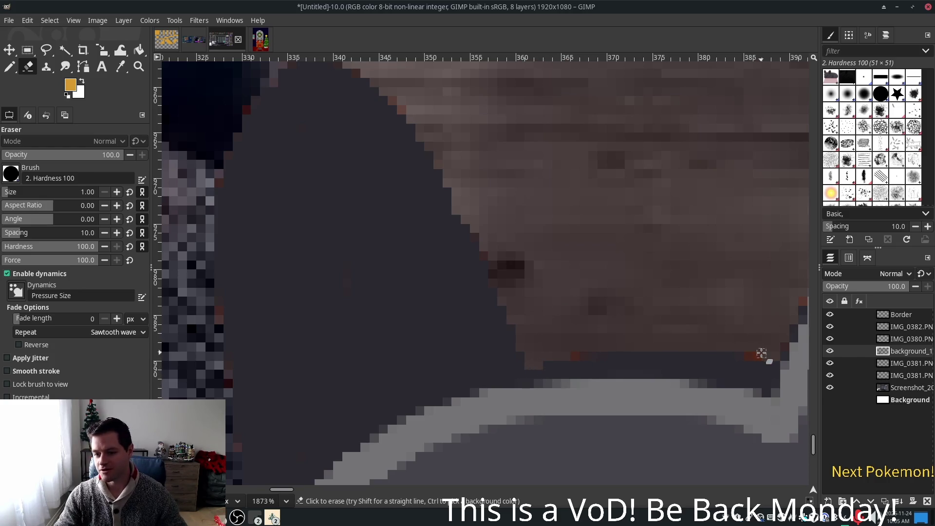
scroll(718, 318, "right", 5)
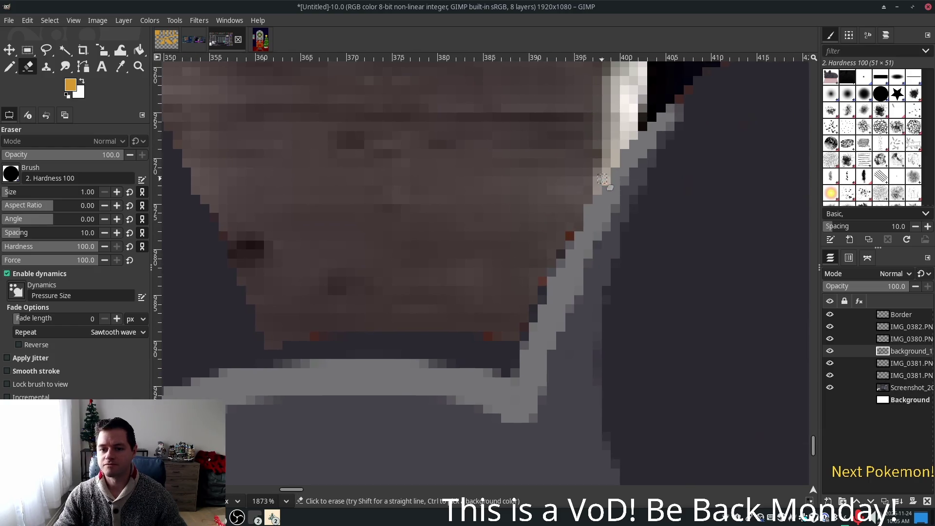
scroll(688, 204, "down", 4)
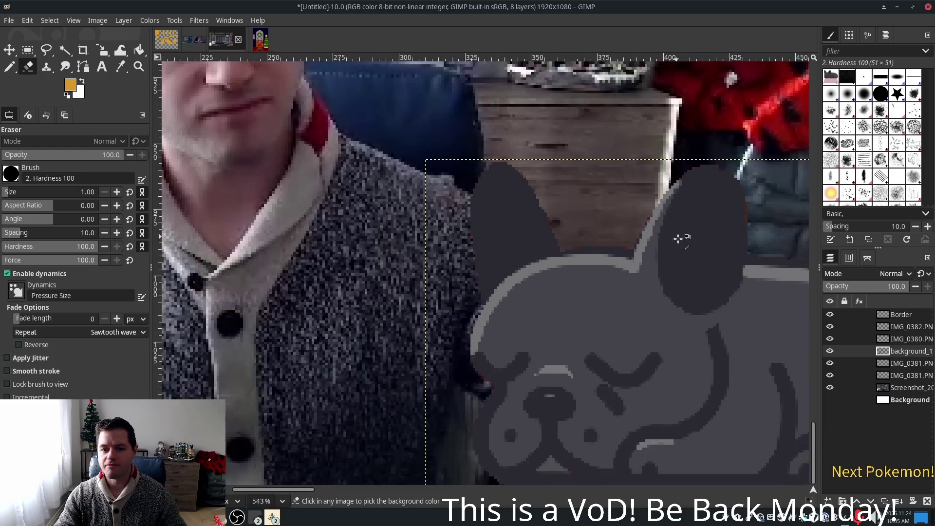
scroll(748, 288, "right", 5)
scroll(487, 230, "down", 1)
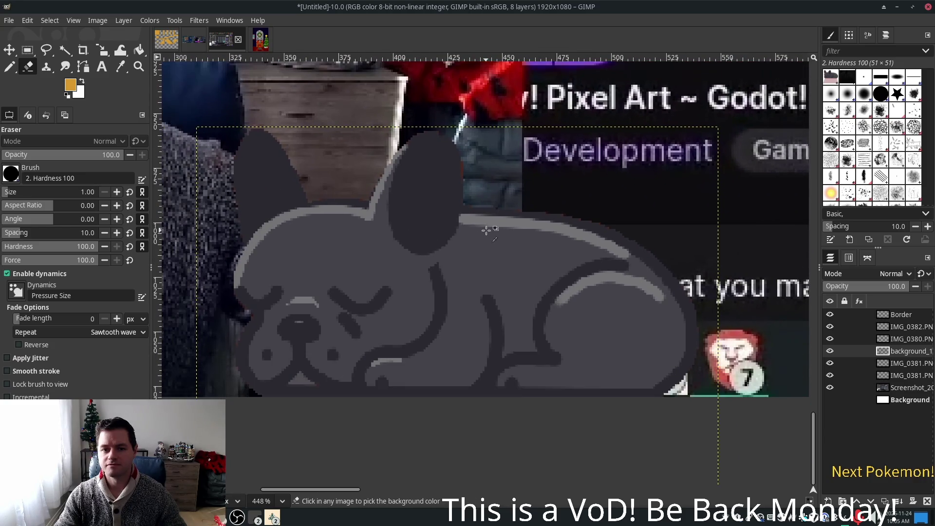
scroll(488, 217, "down", 5)
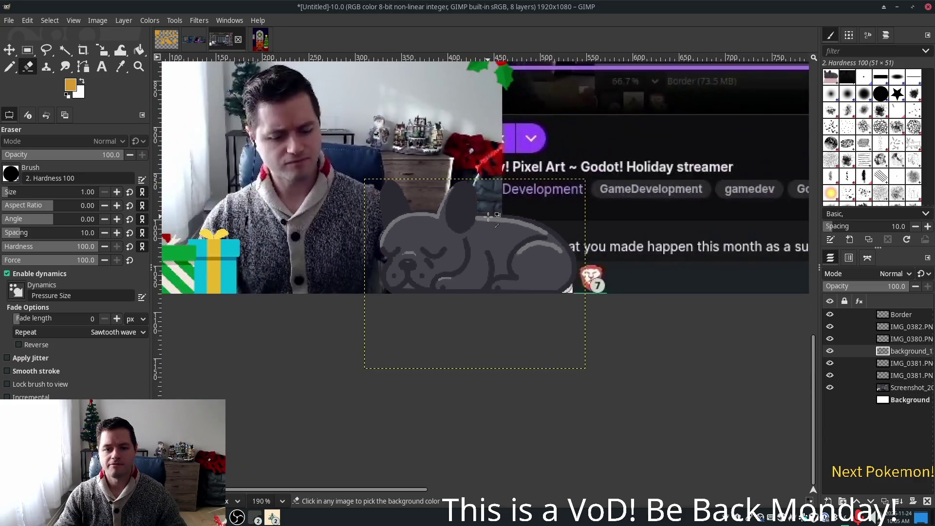
scroll(489, 217, "down", 3)
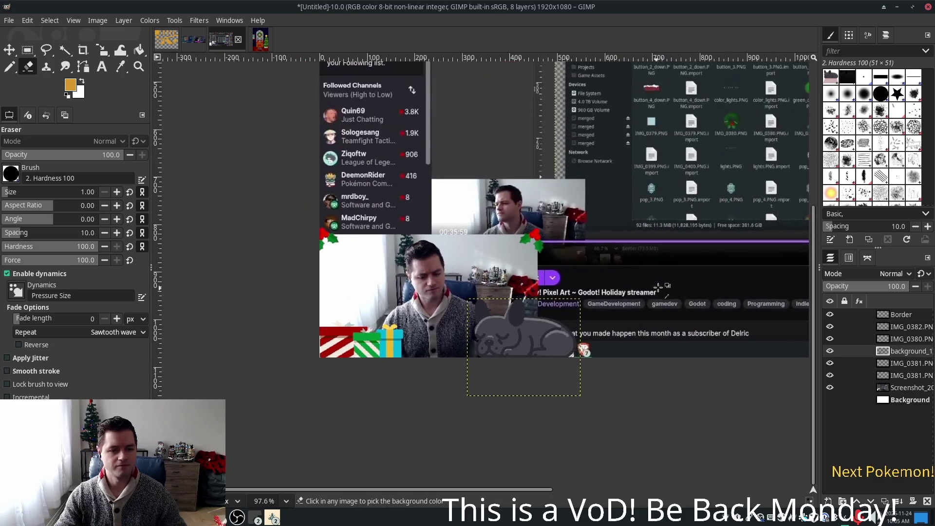
scroll(565, 361, "down", 3)
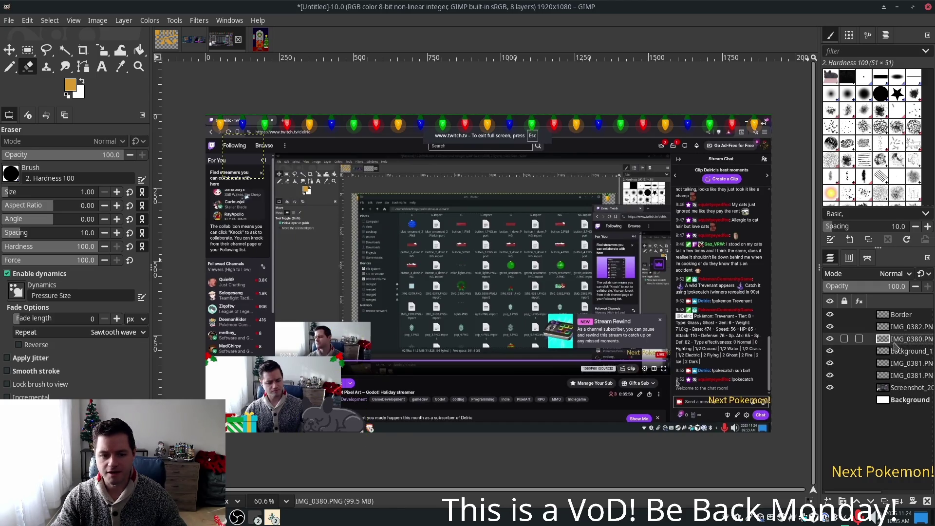
Step: Delete the IMG_0380 layer from the Layers panel
left_click(894, 343)
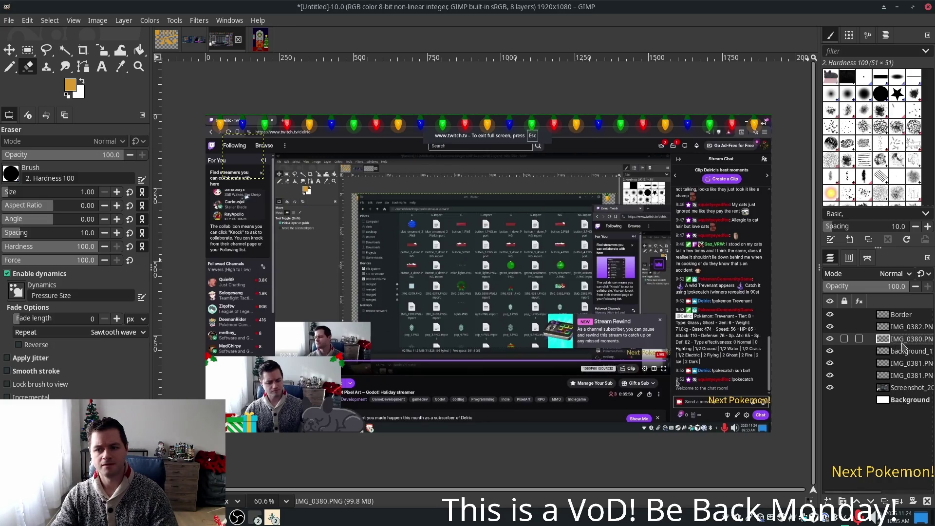
right_click(901, 351)
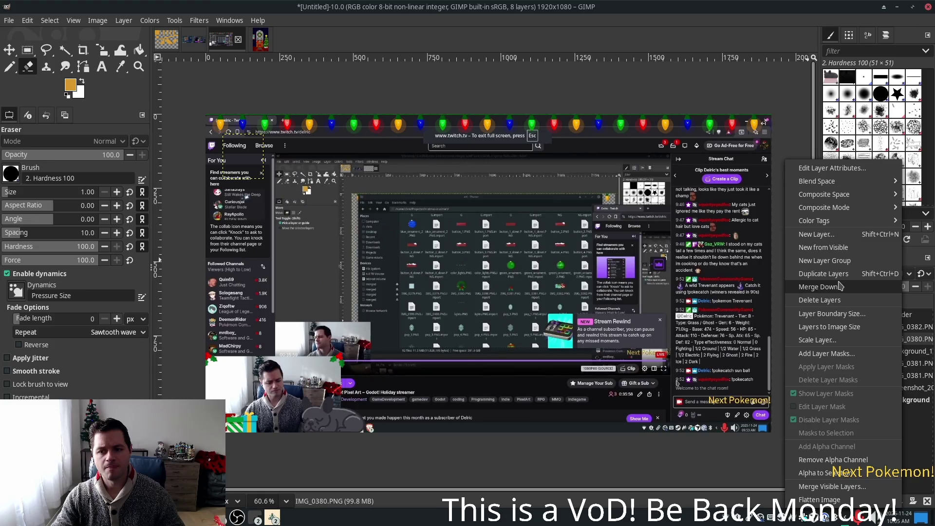
left_click(841, 303)
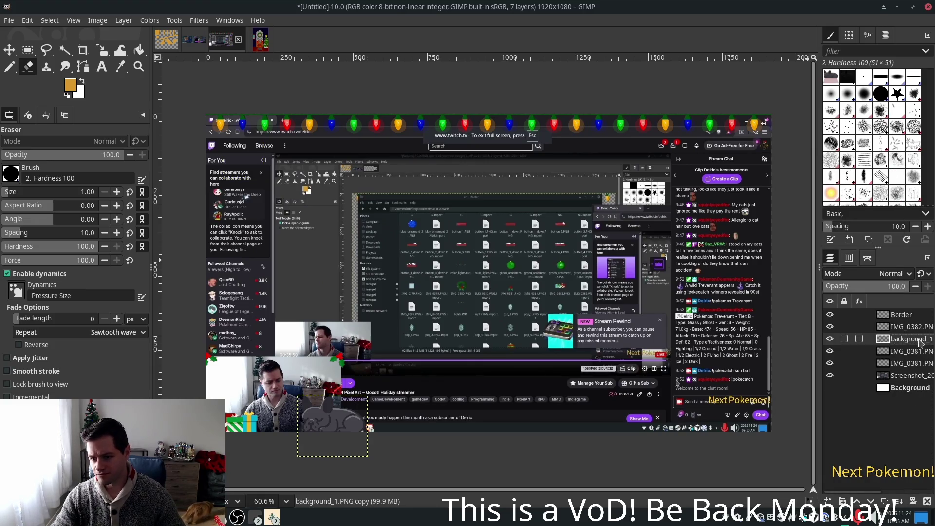
Step: Hide and reshow the screenshot layer to check the transparent overlay
left_click(899, 315)
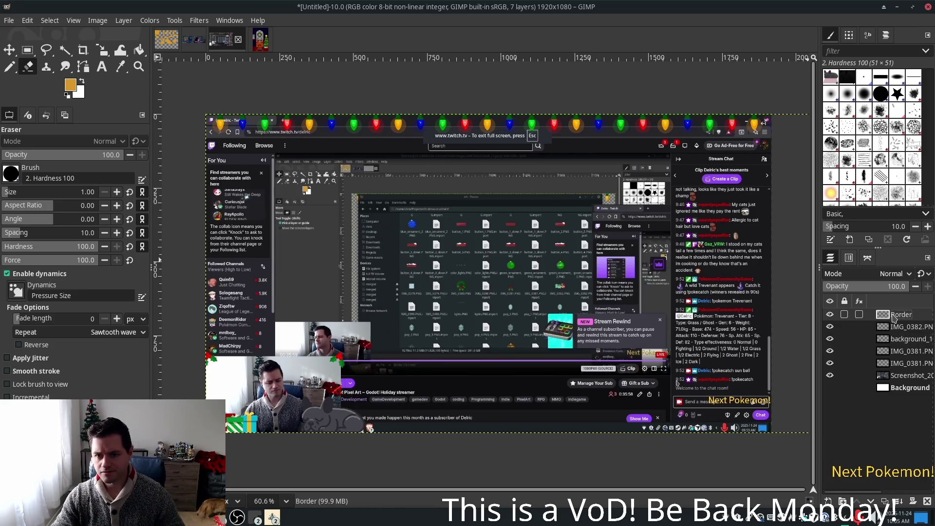
left_click(898, 375)
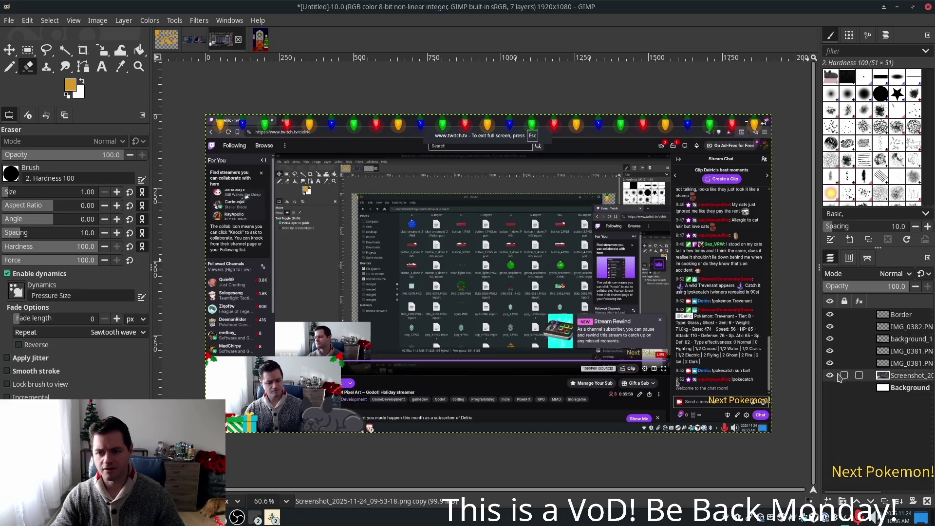
left_click(830, 376)
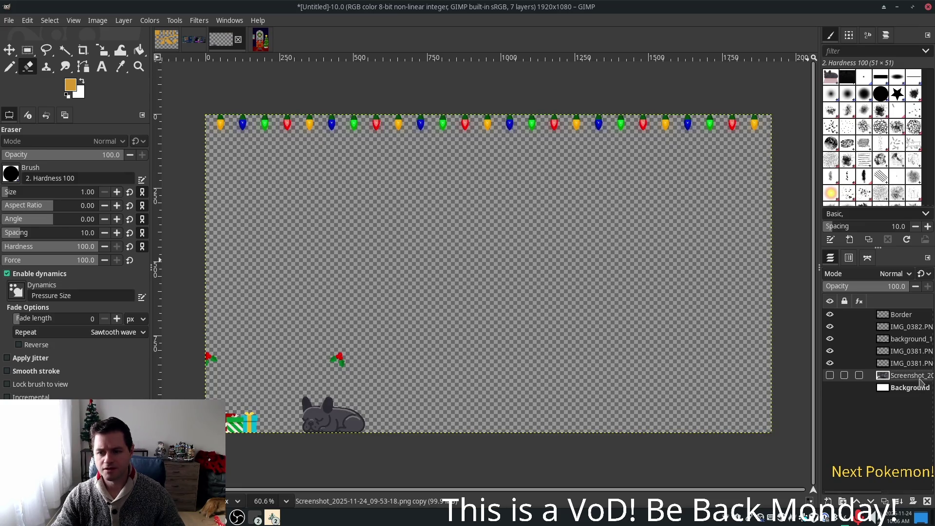
left_click(830, 376)
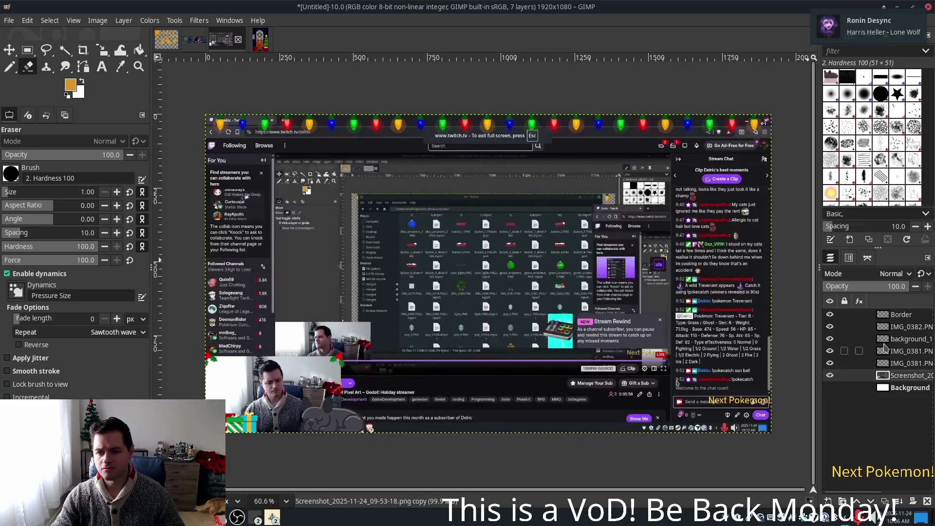
left_click(895, 339)
Step: Merge the leftover copy layers down into IMG_0381.PNG, leaving four layers
left_click(894, 331)
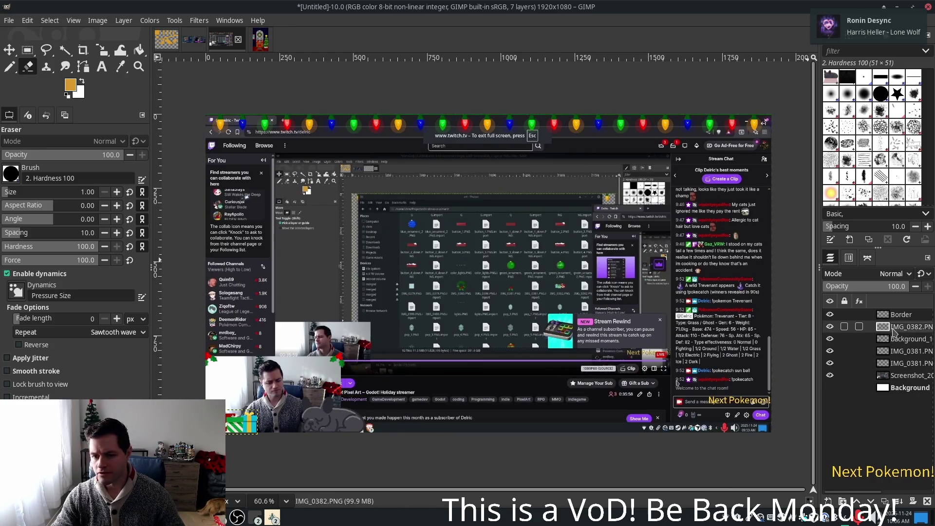
left_click(900, 363)
left_click(900, 352)
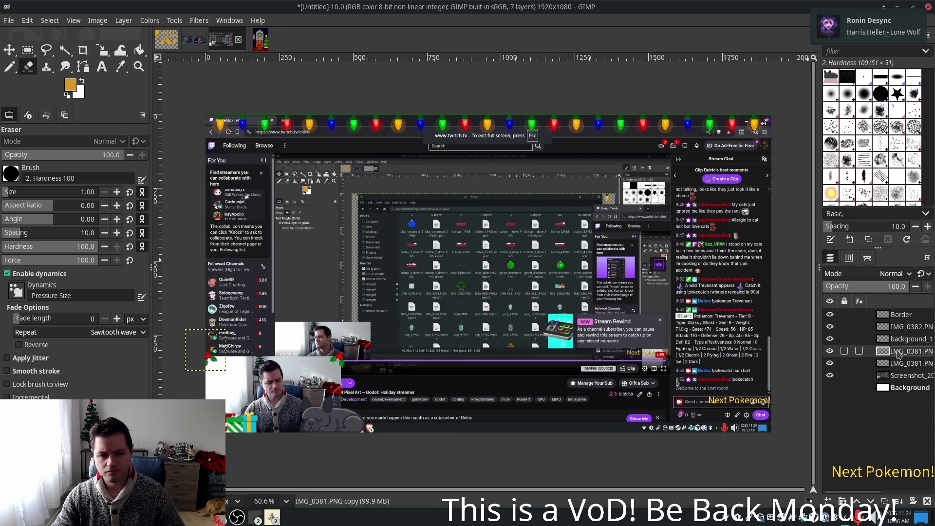
left_click(899, 330)
right_click(899, 330)
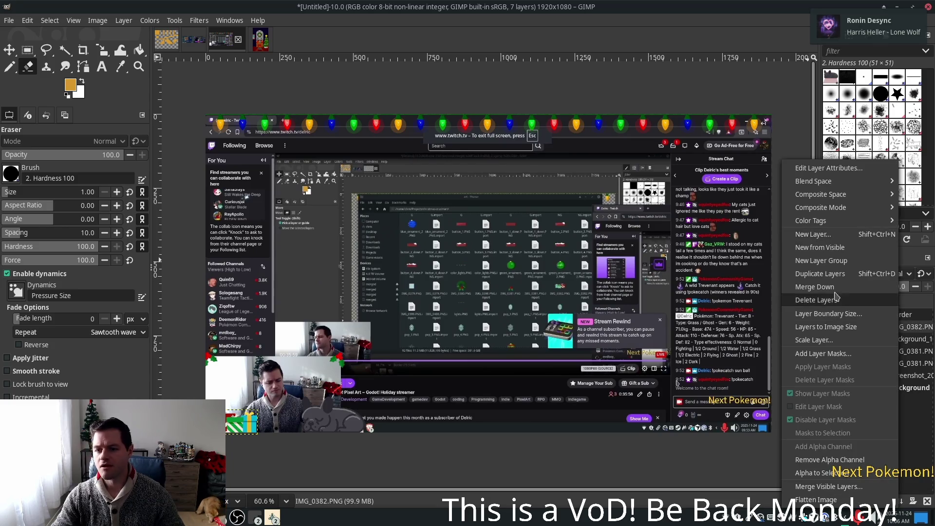
key("Escape")
right_click(899, 338)
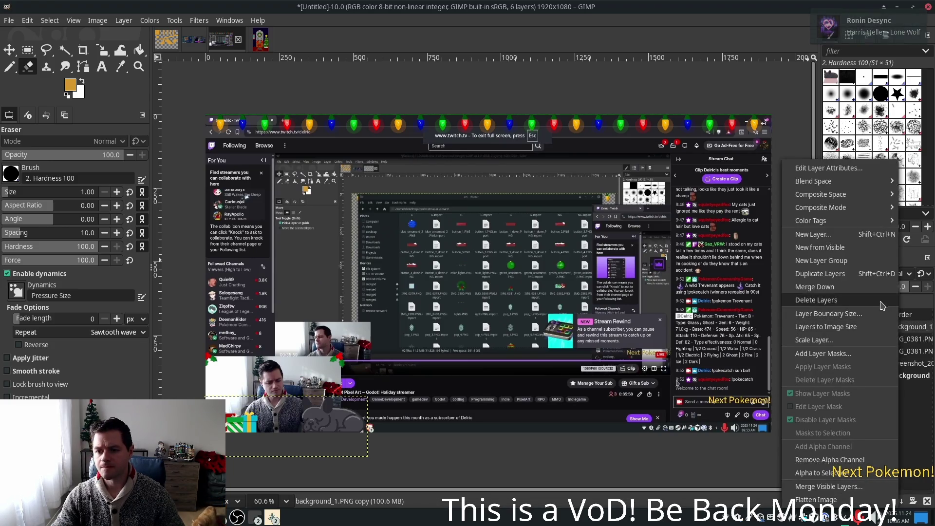
left_click(858, 290)
right_click(897, 331)
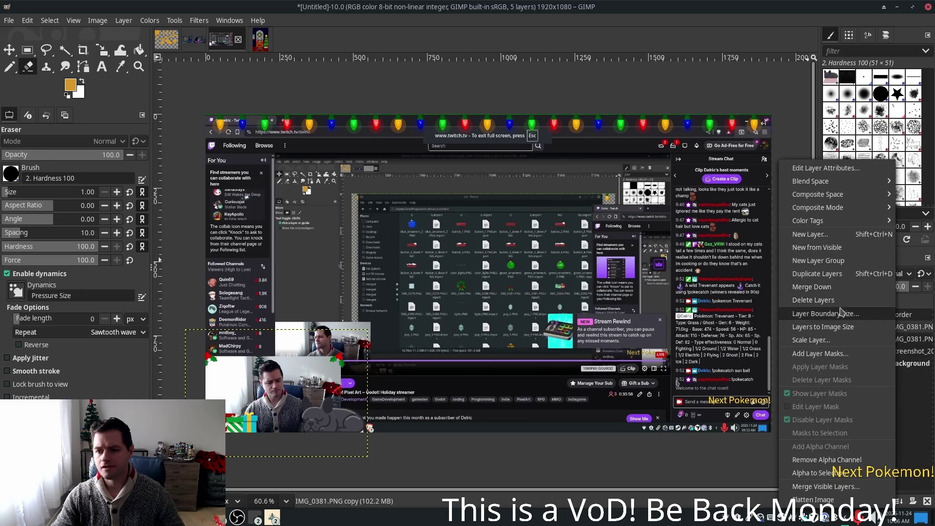
left_click(832, 291)
right_click(889, 329)
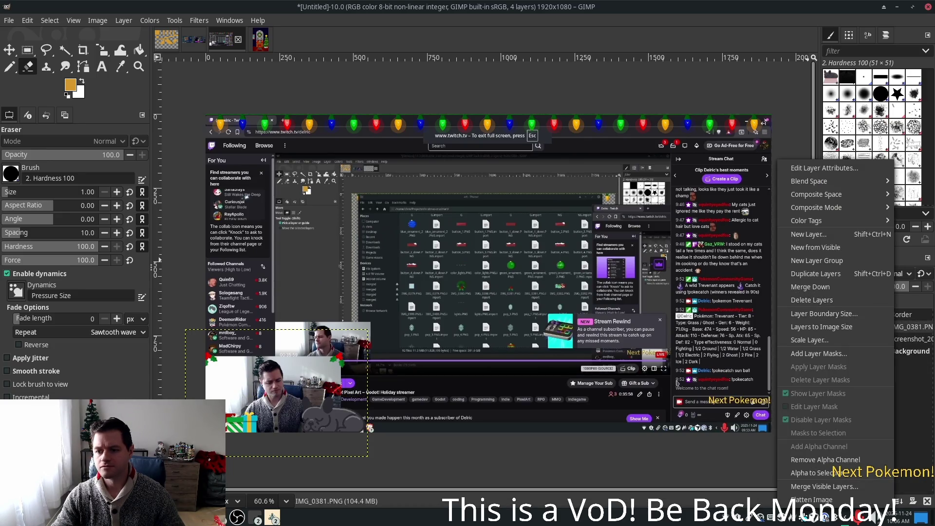
left_click(910, 437)
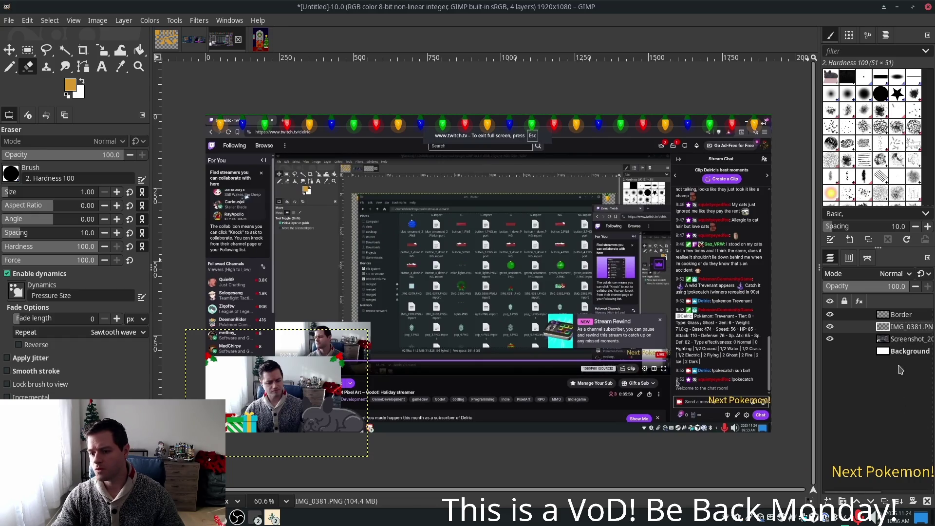
left_click(907, 315)
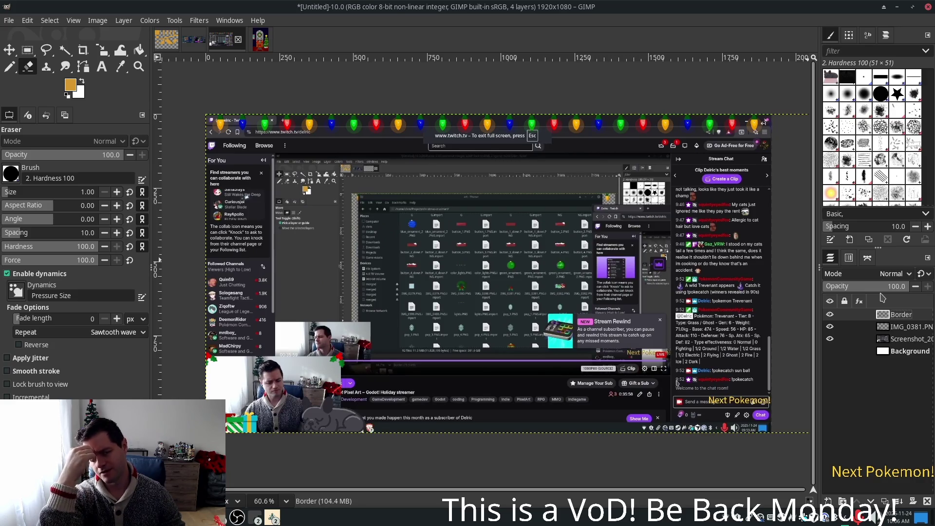
Step: Duplicate the Border lights layer into a Border copy at the top of the stack
right_click(895, 316)
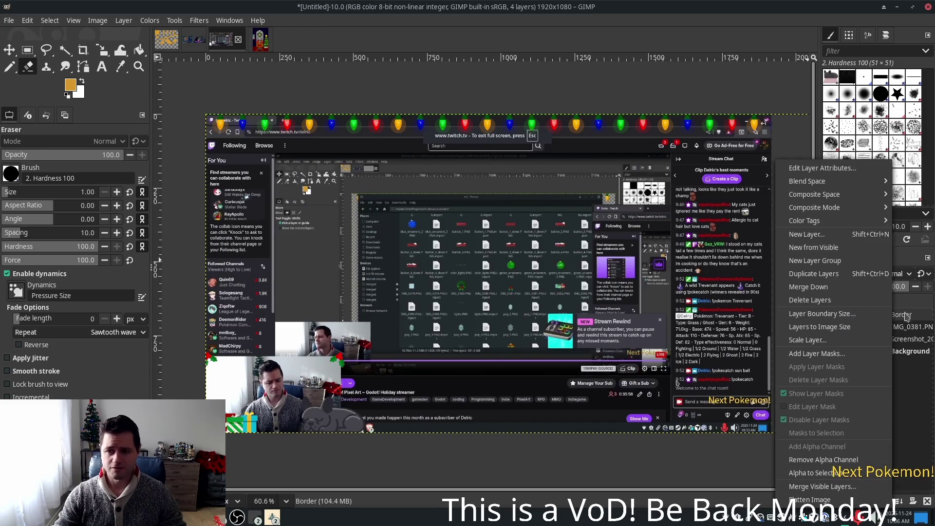
left_click(858, 275)
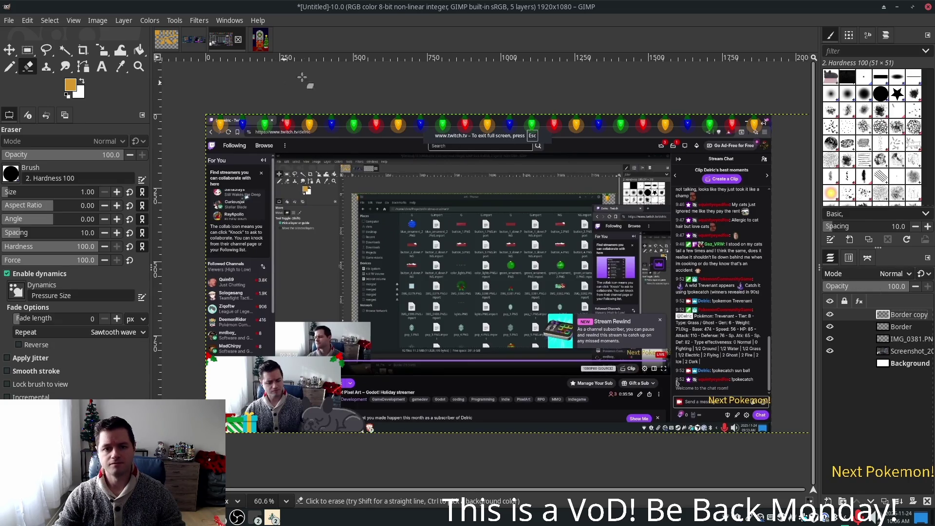
scroll(244, 99, "up", 3)
scroll(244, 100, "up", 2)
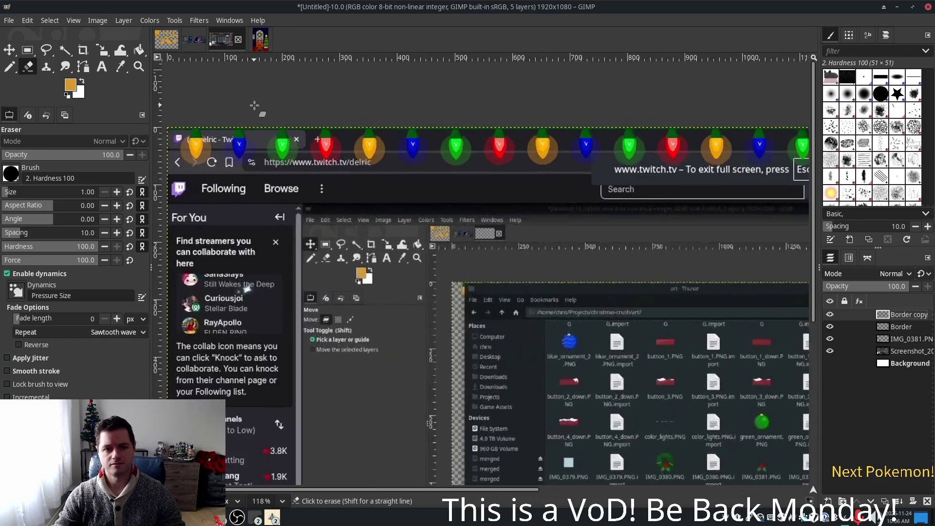
scroll(511, 237, "left", 3)
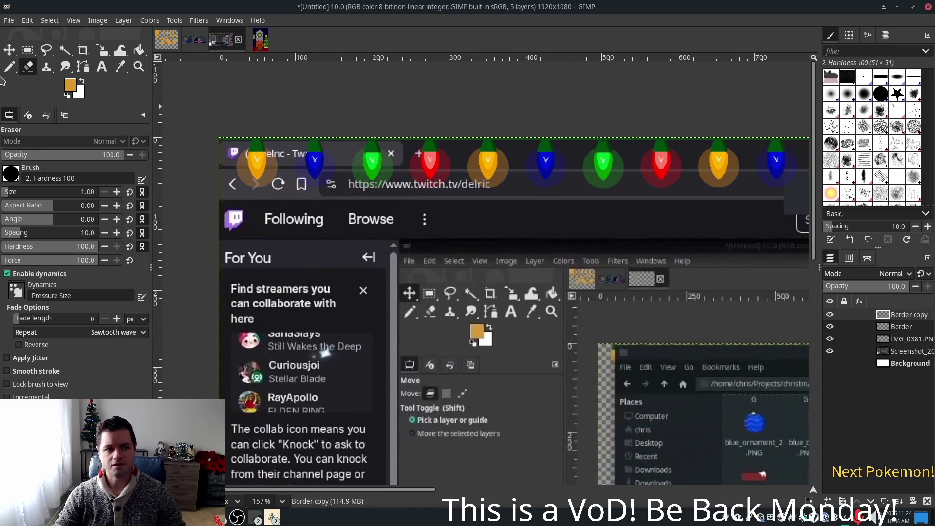
key("m")
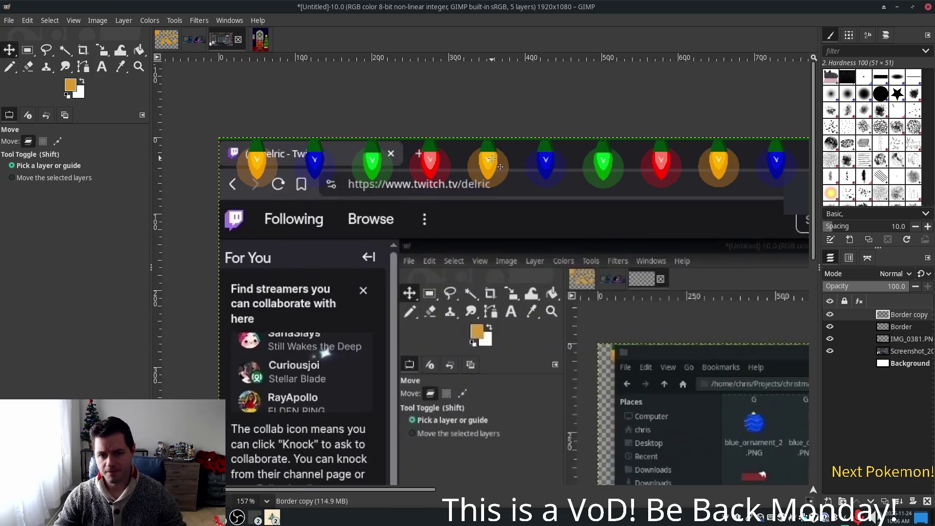
Step: Drag the Border copy lights 19 px to the left
left_click_drag(489, 158, 432, 159)
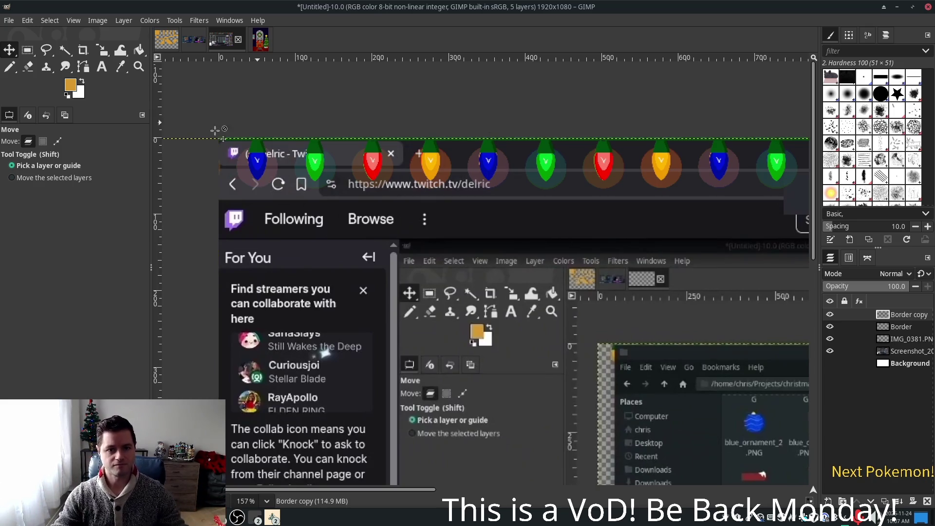
scroll(316, 160, "up", 2)
scroll(407, 140, "up", 1)
Step: Nudge the Border copy up one pixel and back down to keep it aligned
left_click_drag(399, 148, 399, 143)
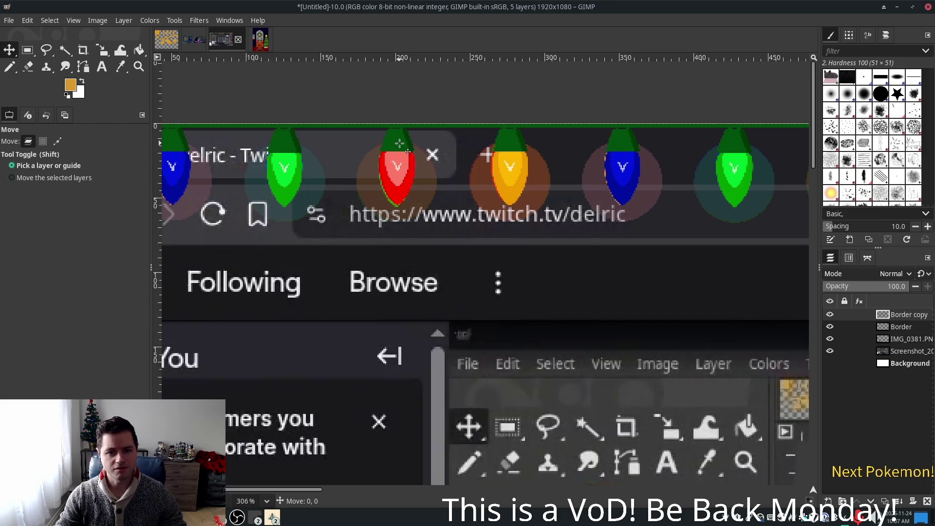
left_click_drag(399, 144, 399, 144)
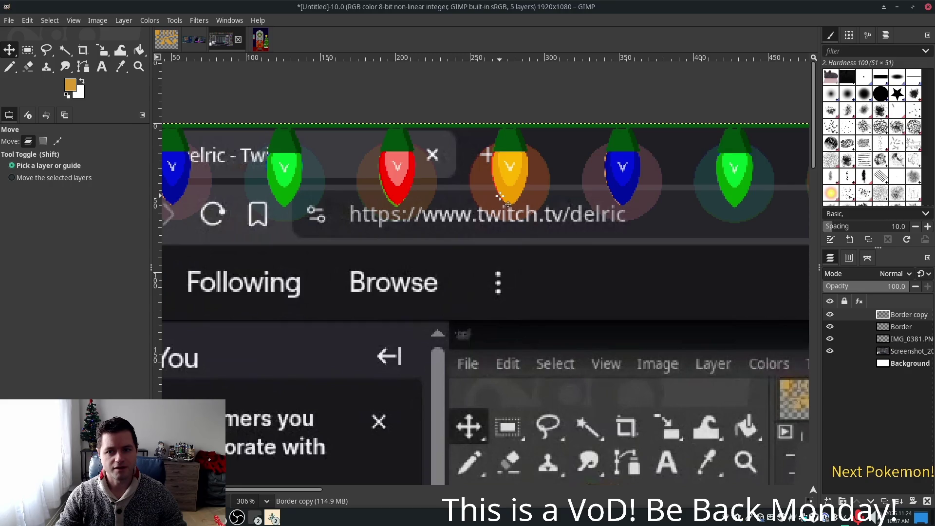
scroll(500, 195, "down", 4, "ctrl")
scroll(501, 195, "down", 2, "ctrl")
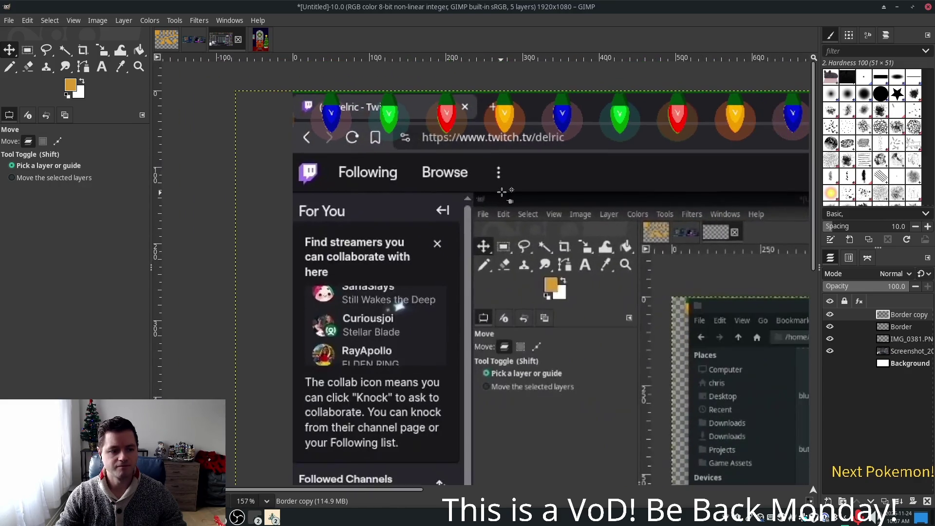
scroll(492, 152, "down", 4, "ctrl")
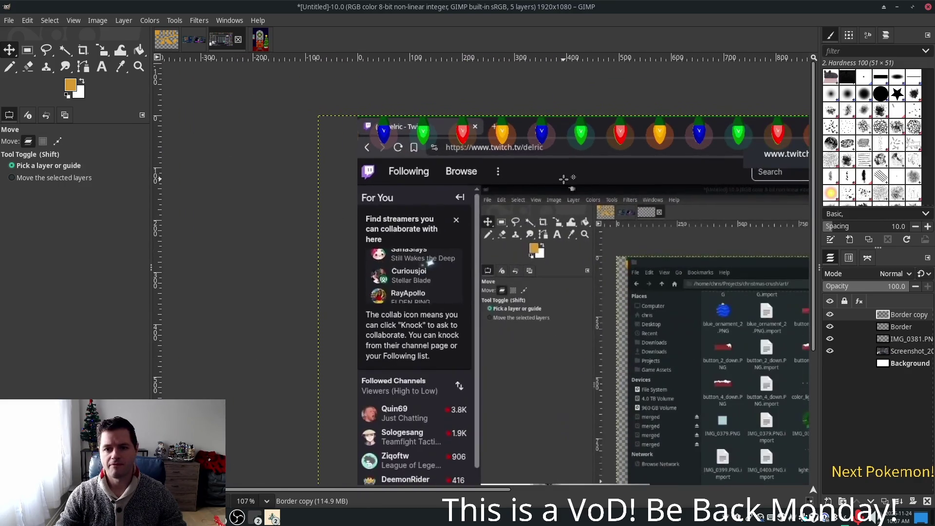
scroll(467, 195, "right", 5)
scroll(467, 195, "up", 1)
scroll(472, 201, "left", 2)
scroll(473, 201, "up", 1)
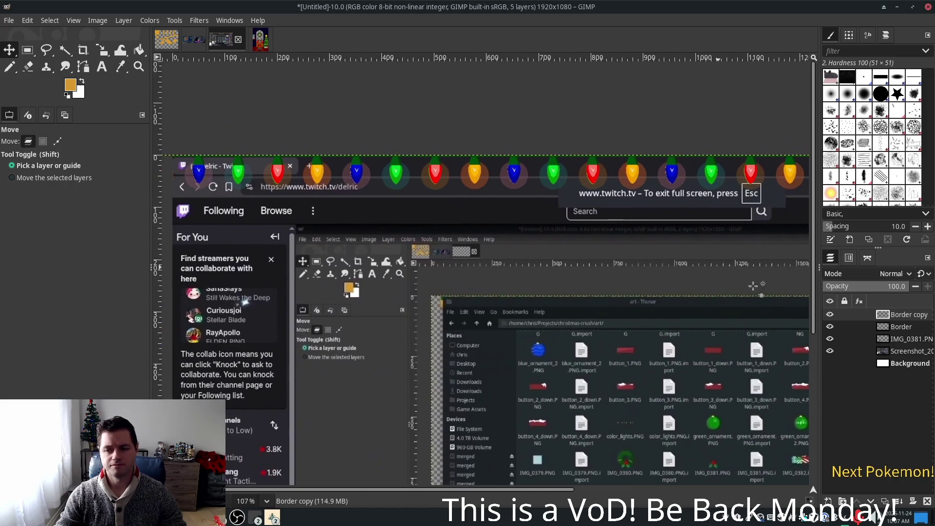
scroll(518, 258, "left", 1)
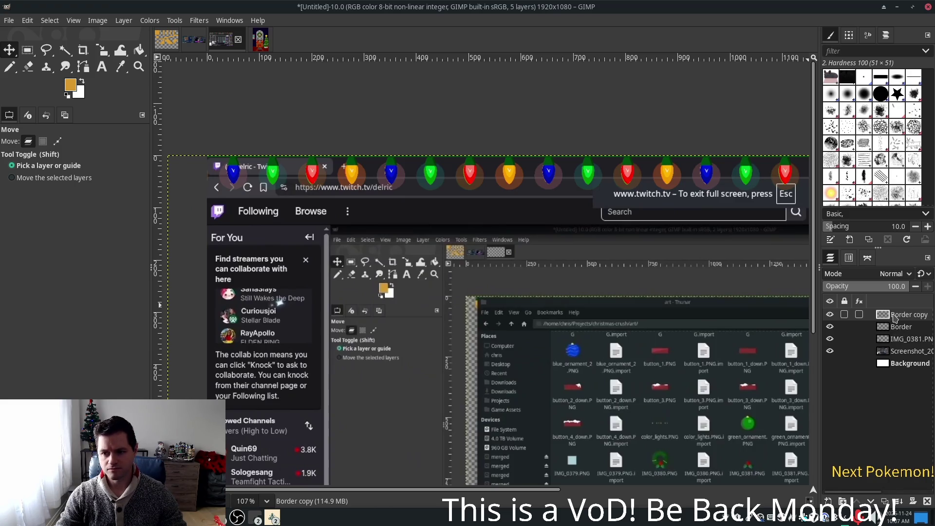
right_click(895, 318)
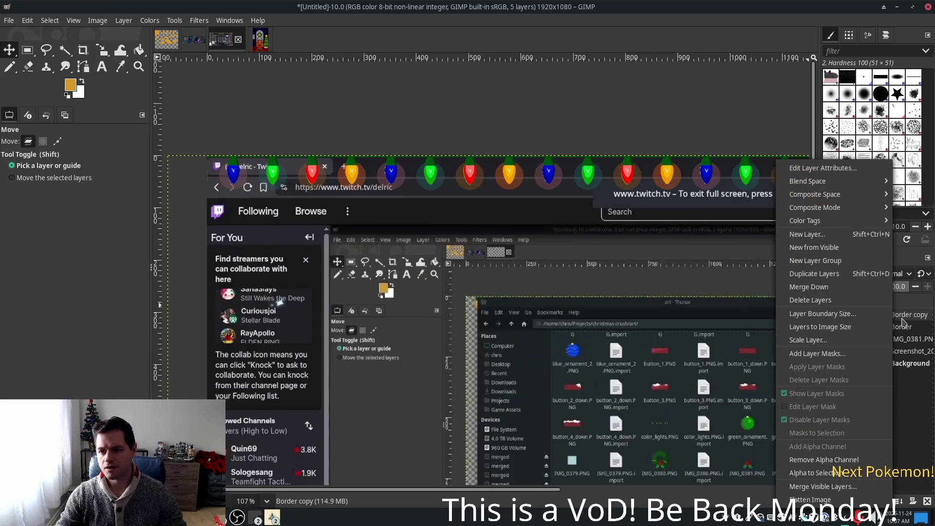
Step: Duplicate Border copy into Border copy #1 and shift it 75 px left
left_click(842, 273)
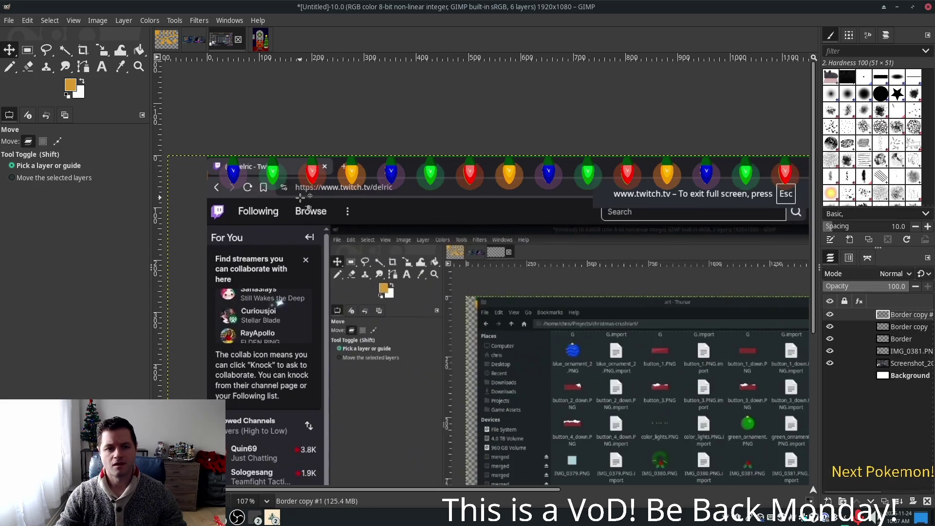
scroll(349, 214, "up", 2)
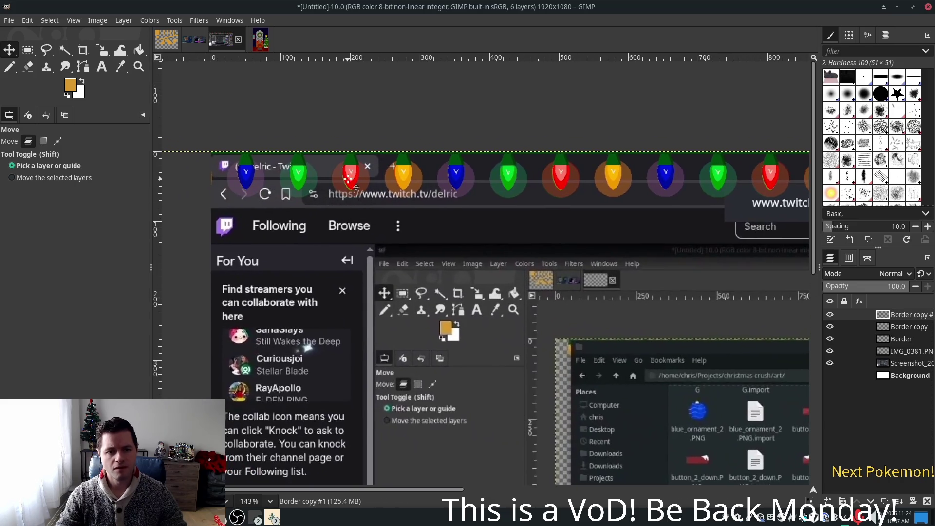
key("shift")
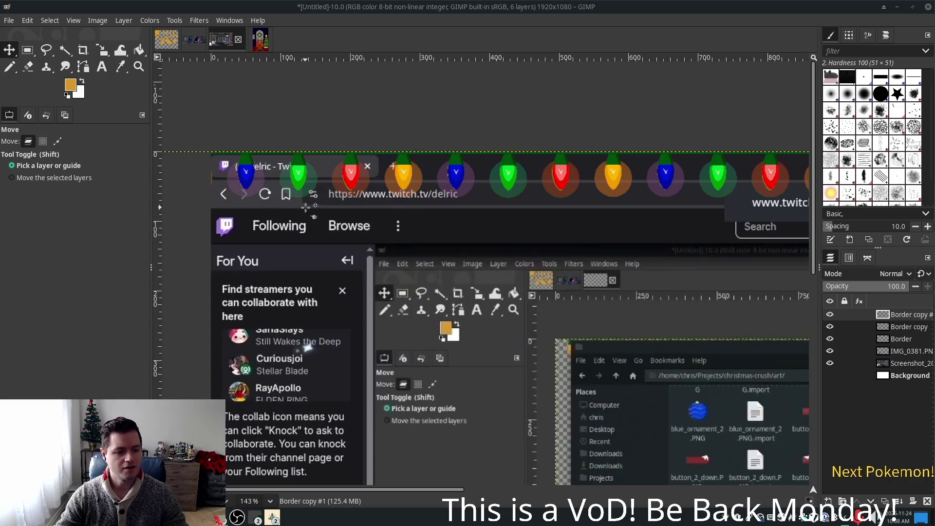
left_click_drag(300, 176, 247, 172)
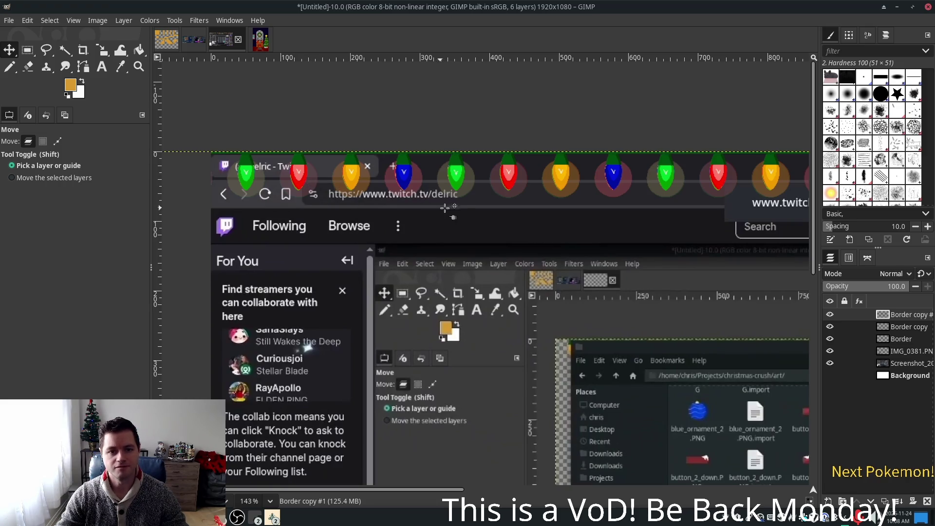
Step: Duplicate the Border copy #1 lights layer and shift the copy 21 px left
right_click(904, 316)
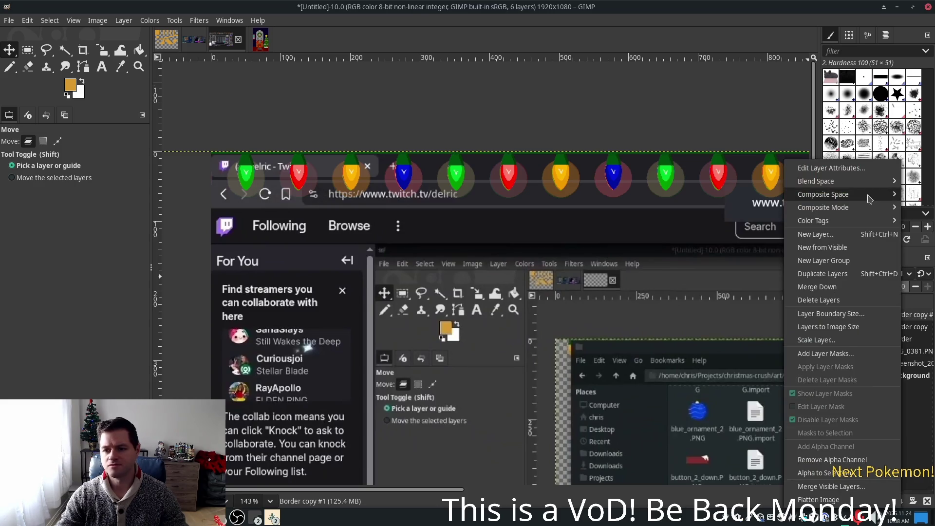
left_click(843, 275)
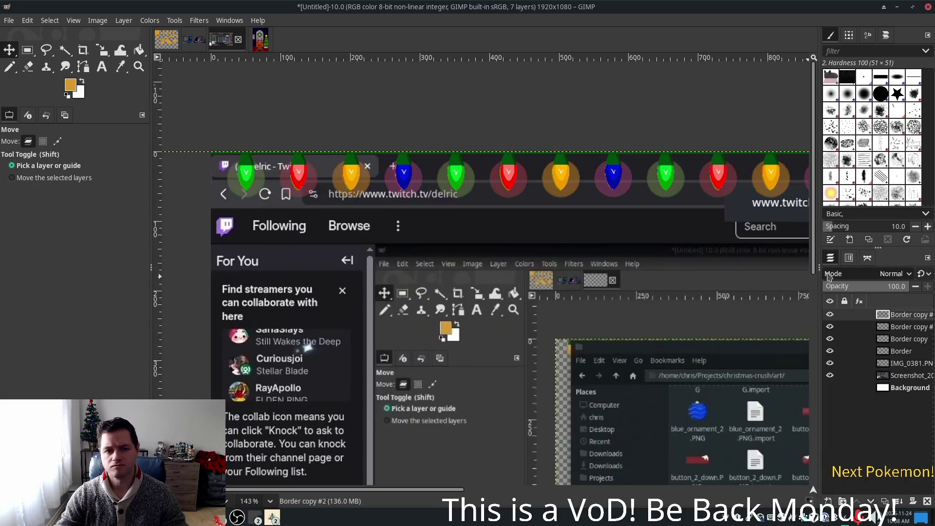
left_click(310, 183)
left_click_drag(309, 184, 257, 185)
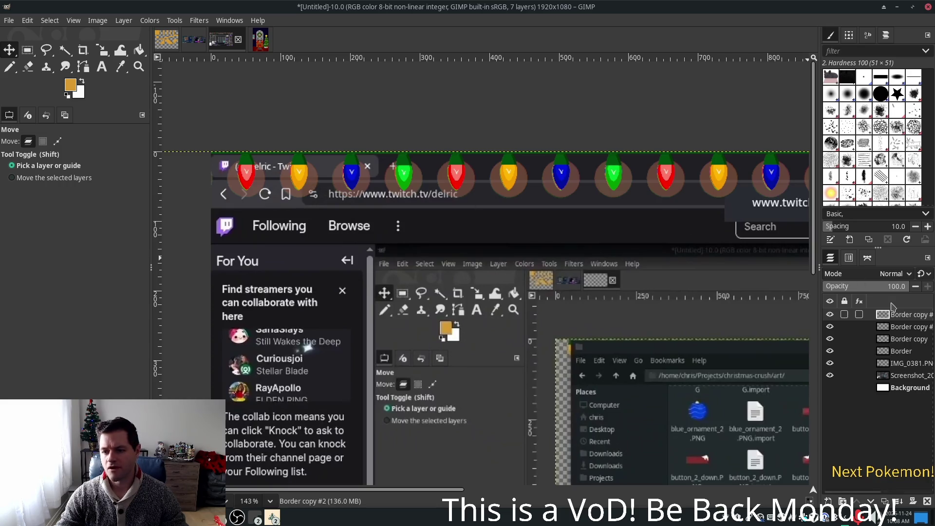
Step: Add one more lights duplicate placed up and left, then list Brave's open windows
right_click(900, 315)
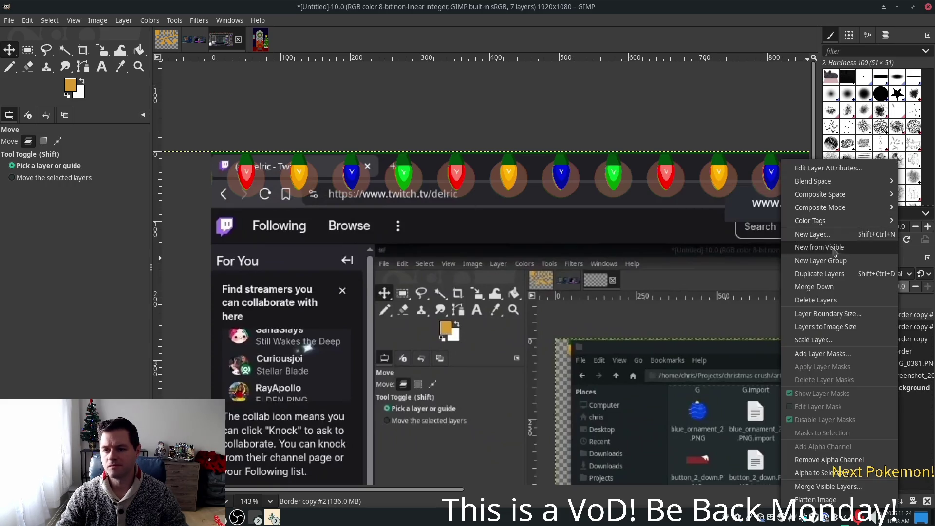
left_click(840, 276)
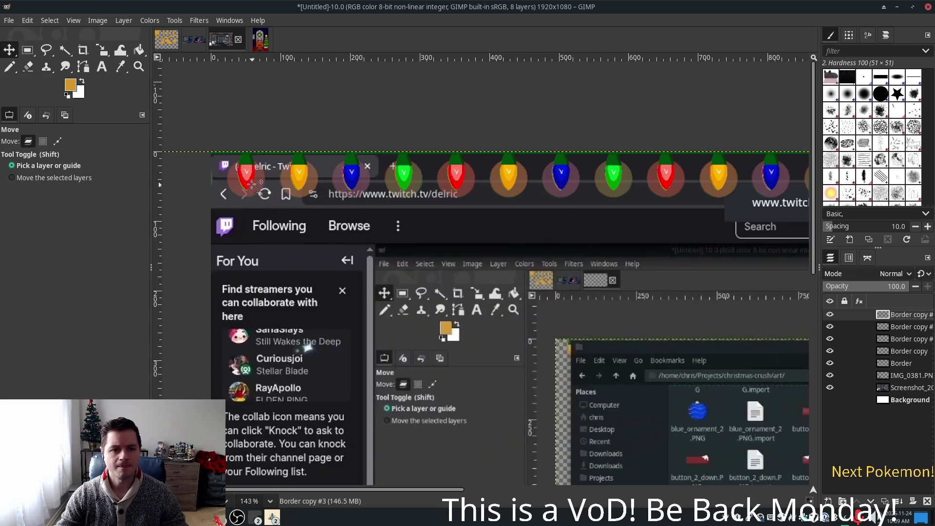
left_click_drag(300, 173, 247, 169)
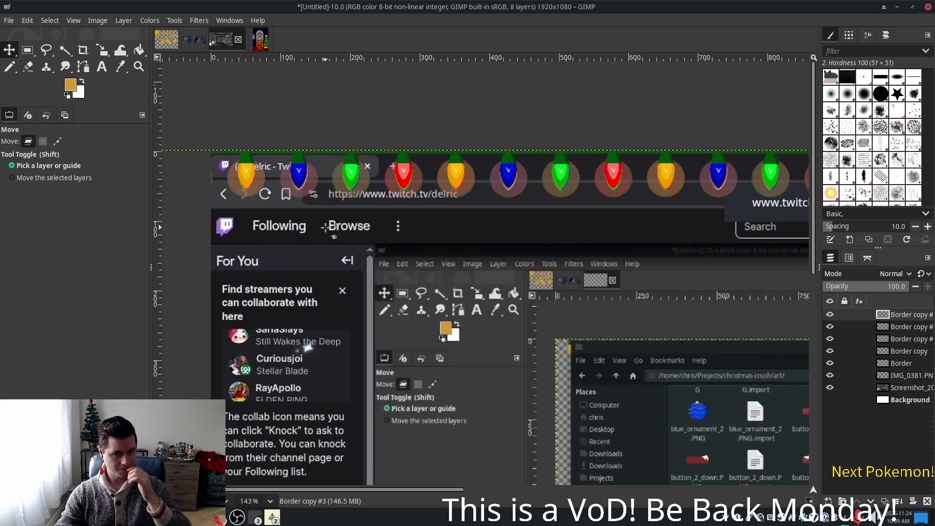
key("ctrl+z")
left_click_drag(299, 173, 246, 175)
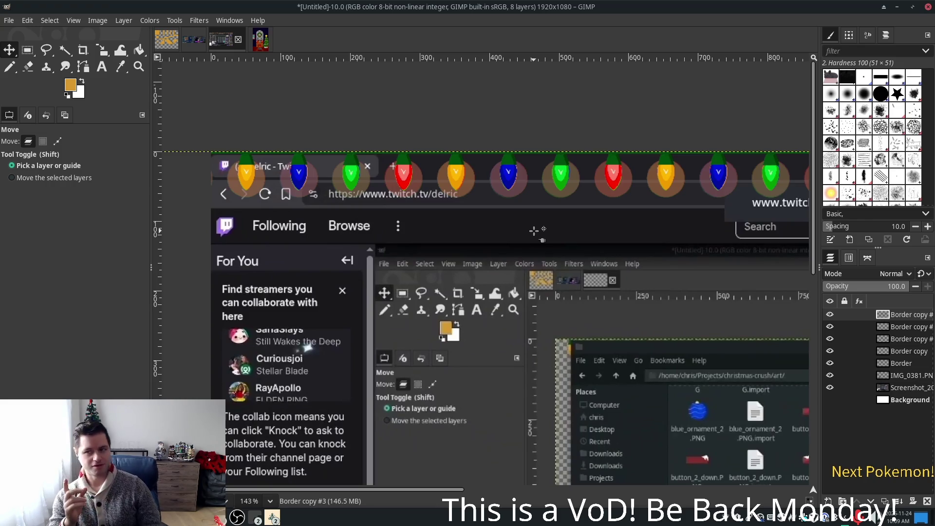
left_click(272, 518)
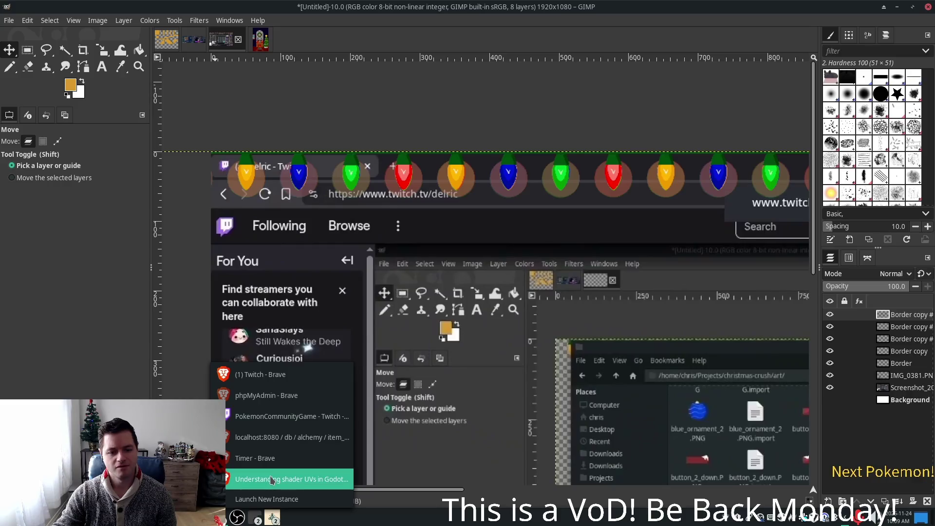
Step: Check the Ultra Ball and Poke Ball sell prices, cancelling both without selling
left_click(260, 417)
left_click(265, 235)
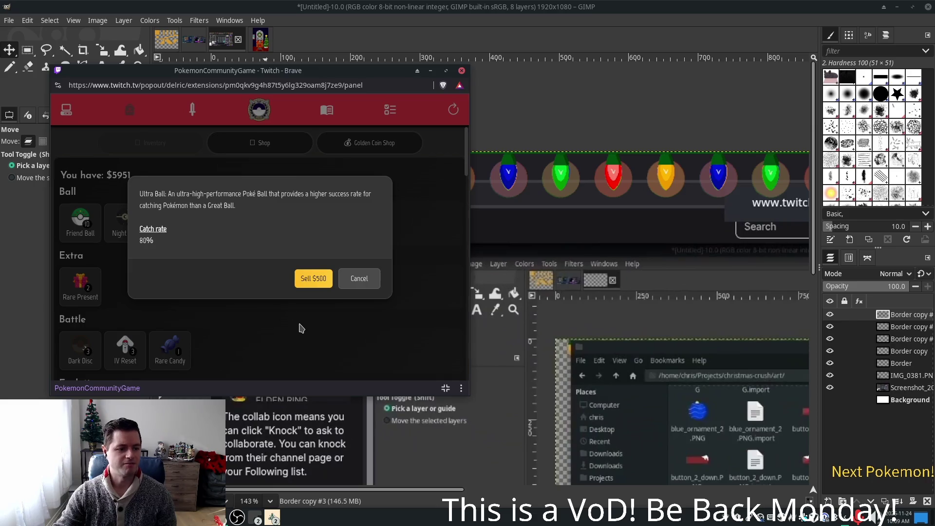
left_click(357, 287)
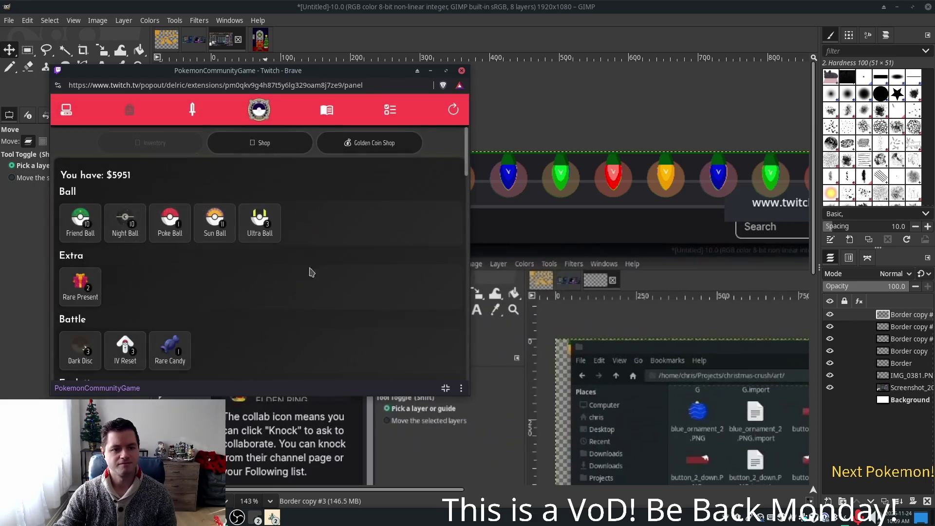
left_click(173, 225)
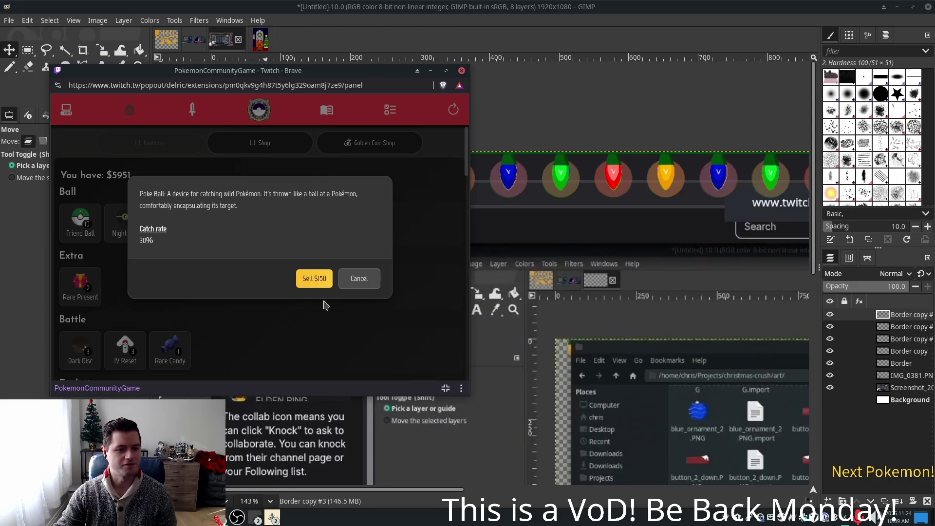
left_click(358, 283)
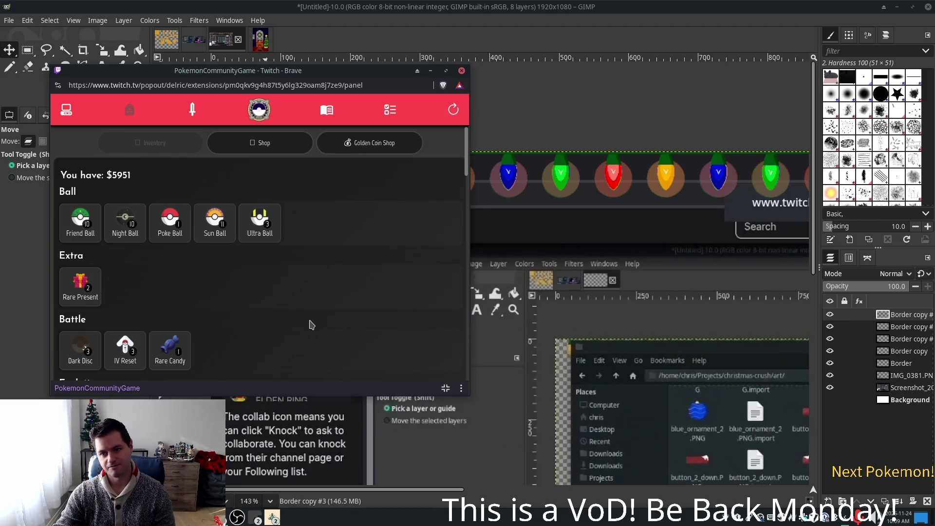
Step: Return to GIMP briefly, then reopen the game shop window and move it right and down
left_click(648, 10)
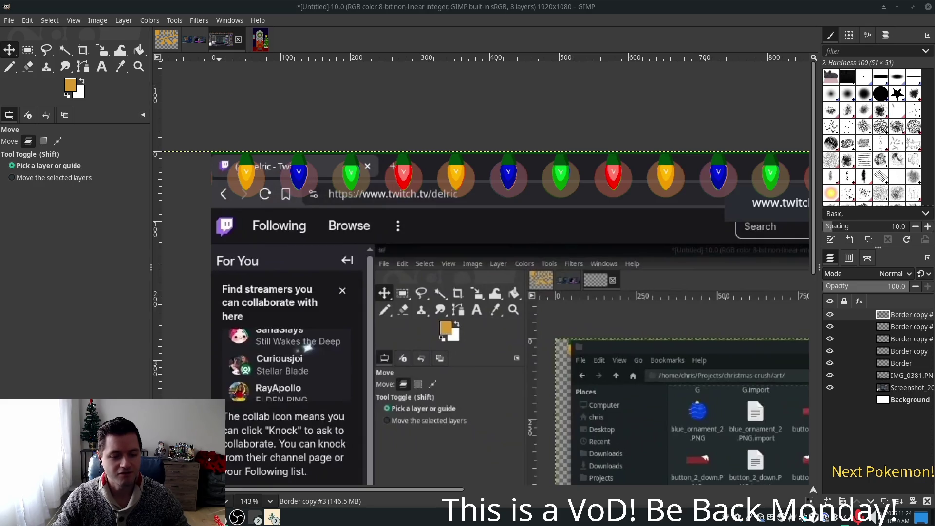
left_click(292, 411)
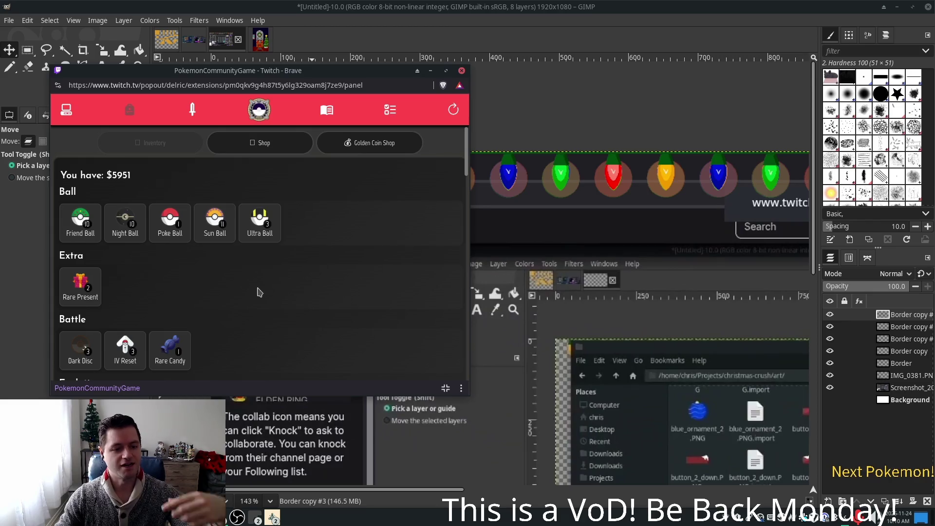
scroll(212, 292, "down", 5)
scroll(212, 293, "up", 5)
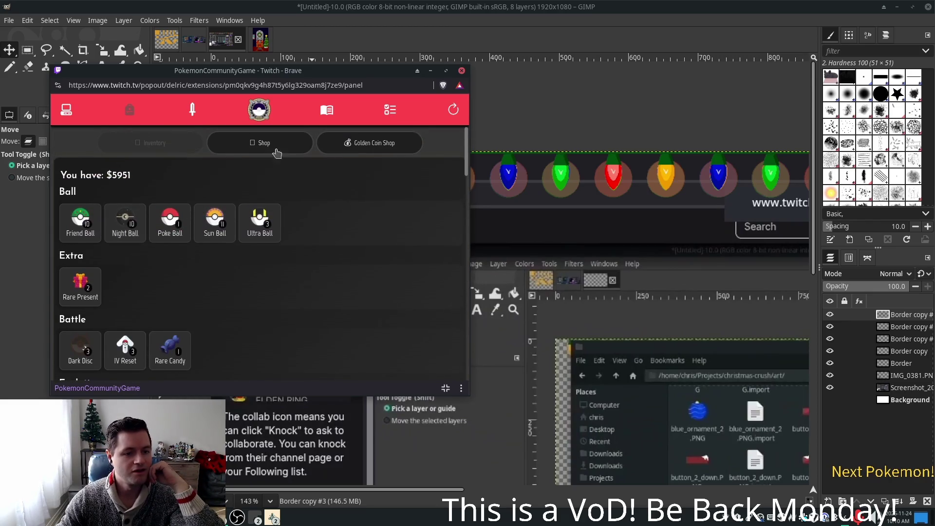
left_click_drag(319, 77, 490, 107)
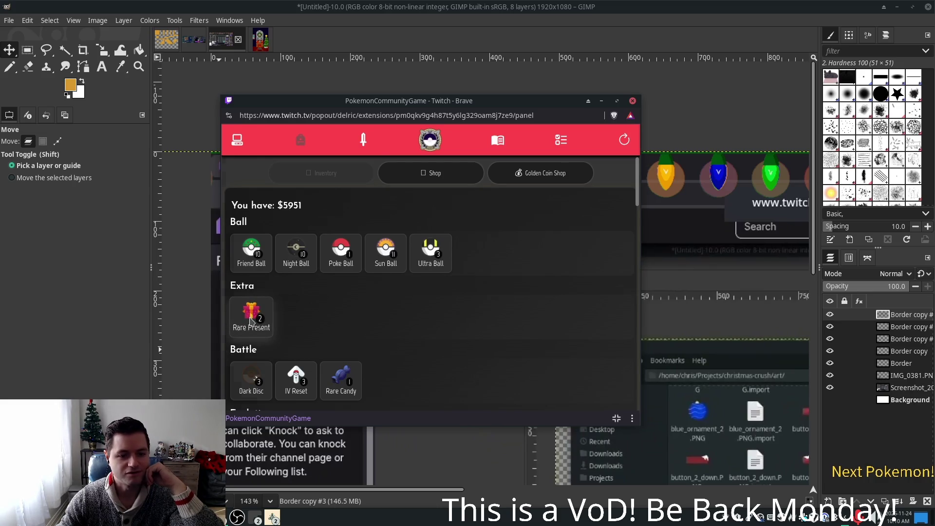
Step: Read the Rare Present description twice, cancelling each, then return to the GIMP window
left_click(251, 321)
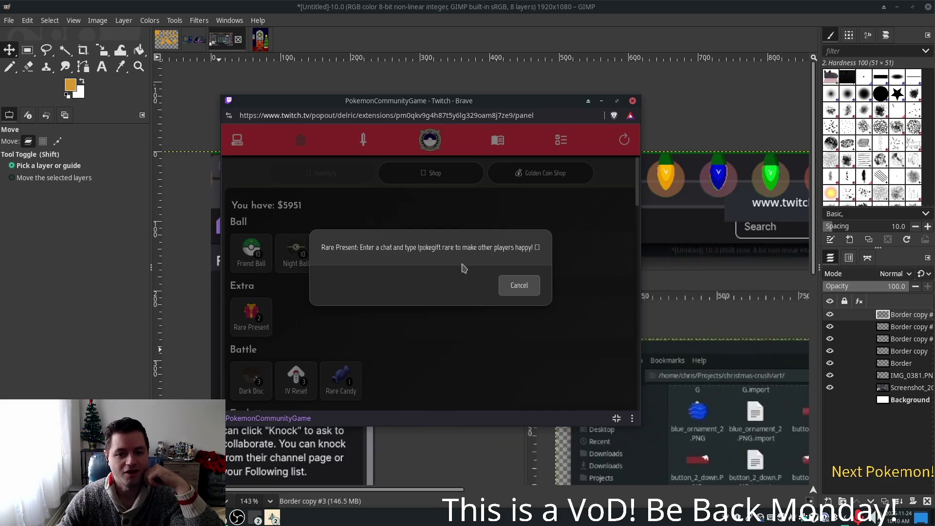
left_click(518, 288)
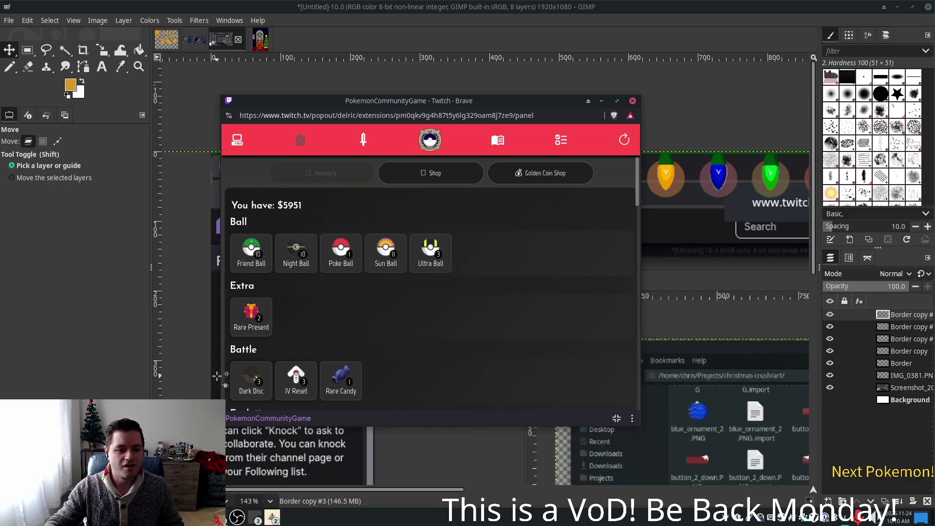
left_click(267, 335)
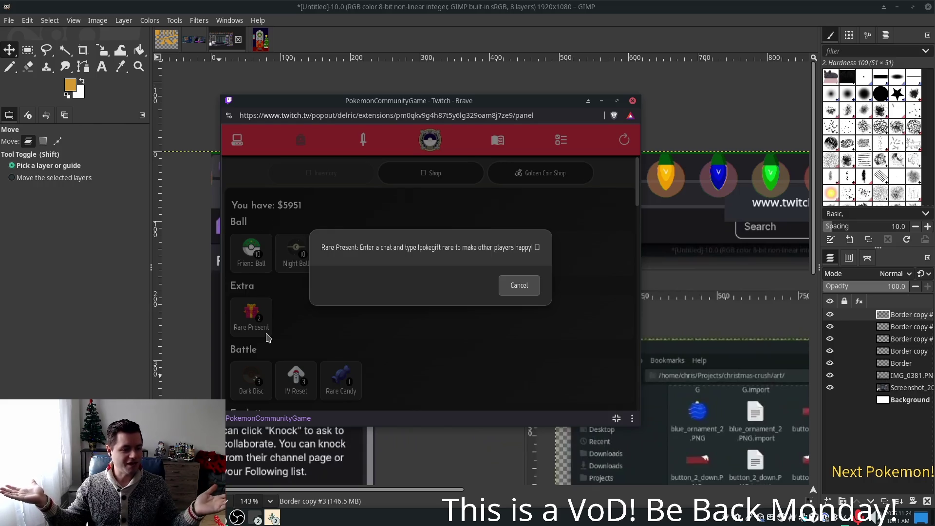
left_click(516, 290)
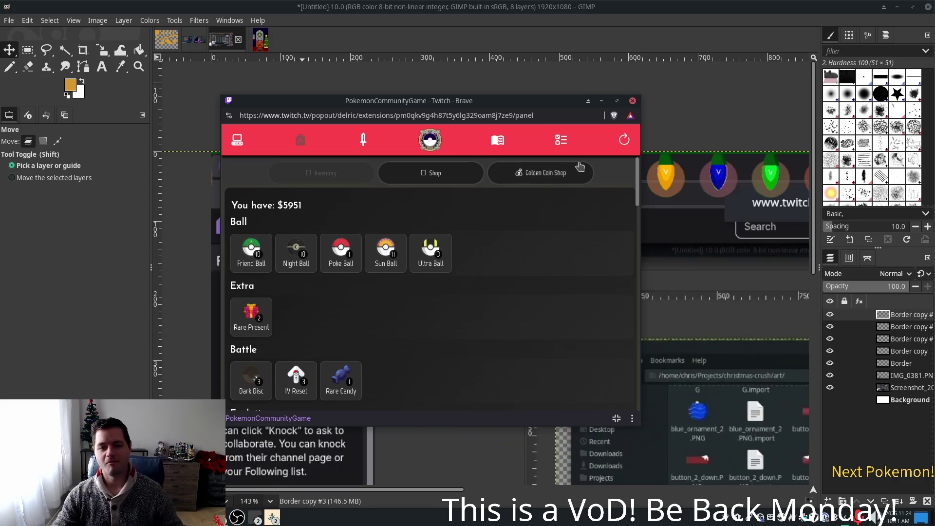
left_click(721, 27)
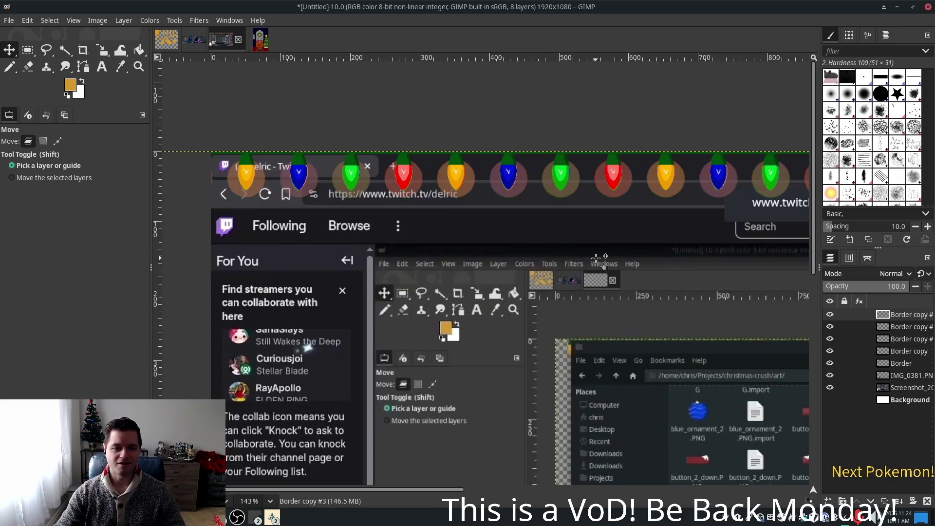
Step: Select IMG_0381.PNG, hide the Screenshot layer, and zoom out to view the whole canvas
left_click(898, 376)
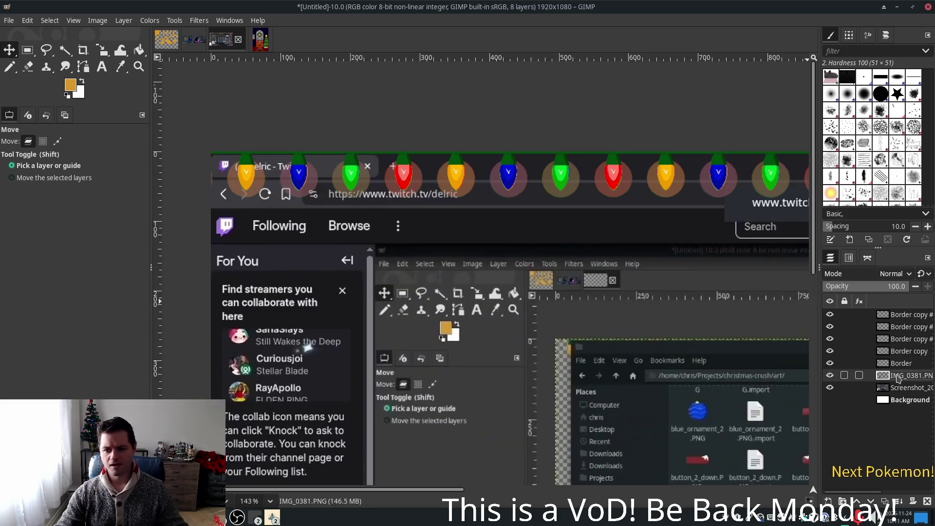
left_click(830, 387)
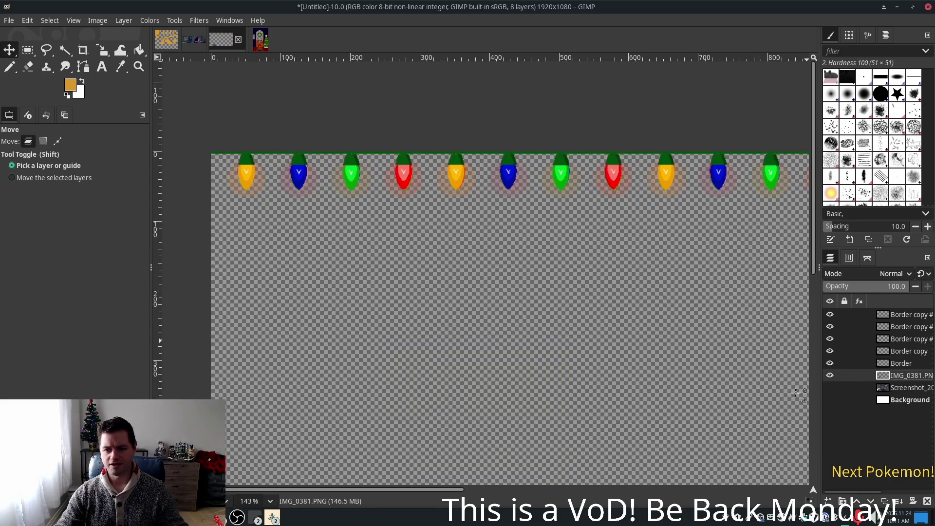
scroll(706, 363, "down", 4)
scroll(714, 357, "down", 3)
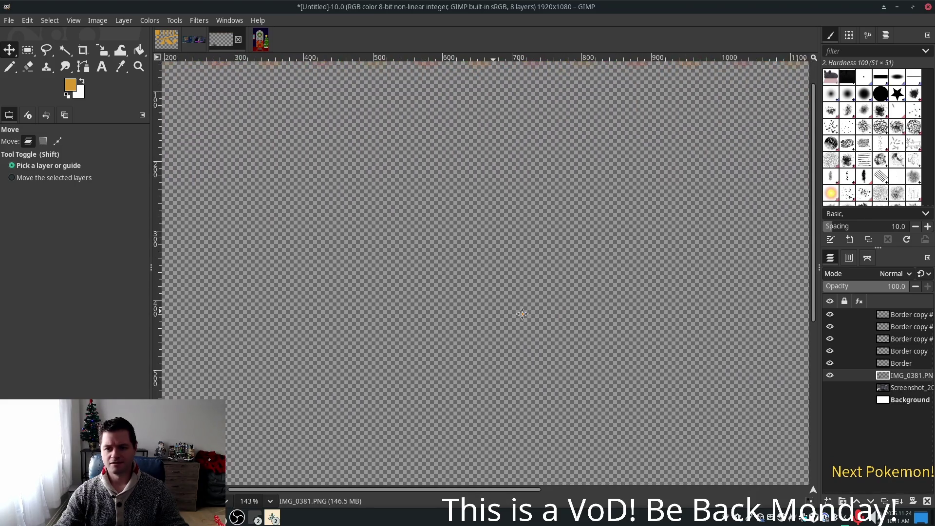
scroll(596, 312, "down", 3, "ctrl")
scroll(597, 313, "down", 2, "ctrl")
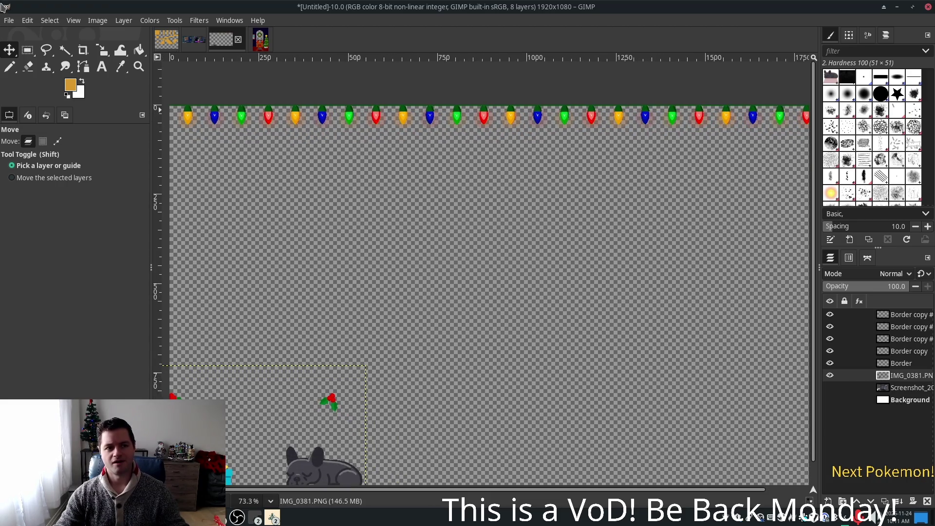
left_click(12, 22)
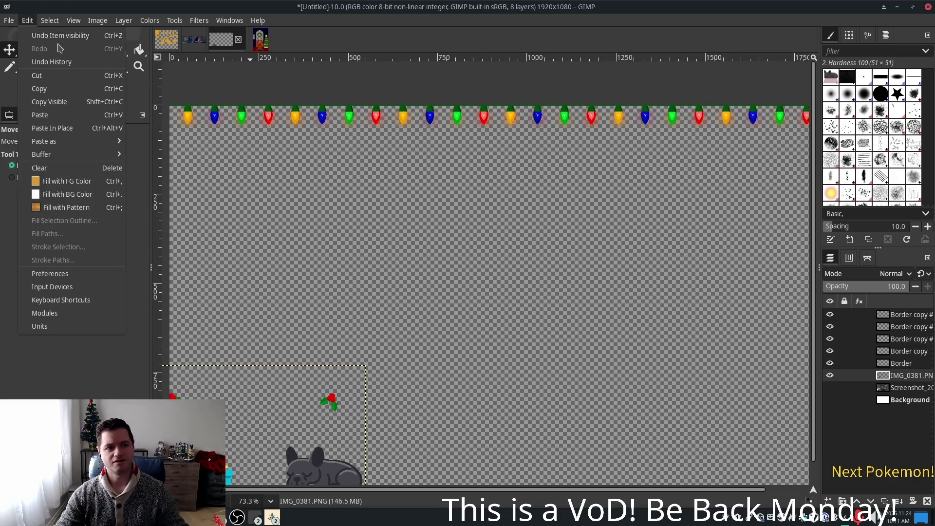
Step: Save the project as xmas_overlay.xcf, then dismiss the Godot taskbar window list
left_click(57, 131)
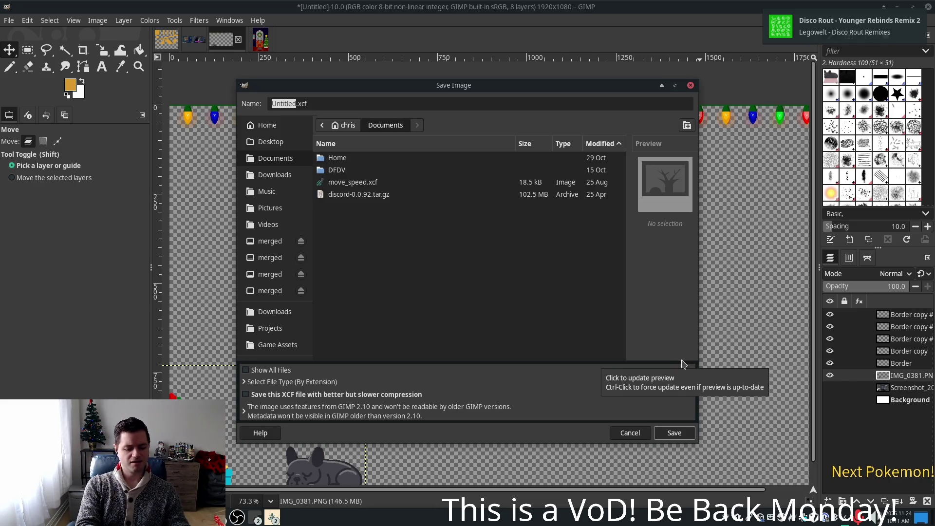
type("xmas_o")
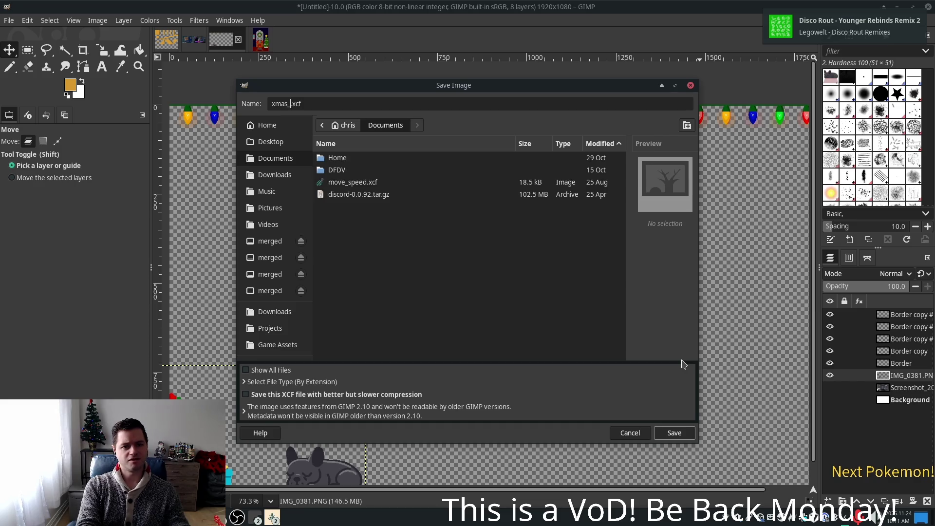
type("verlay")
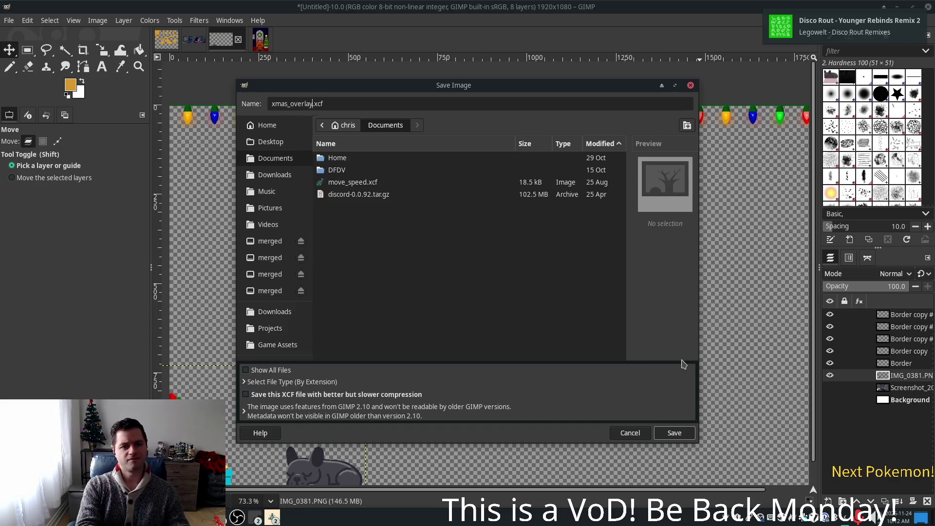
key("Return")
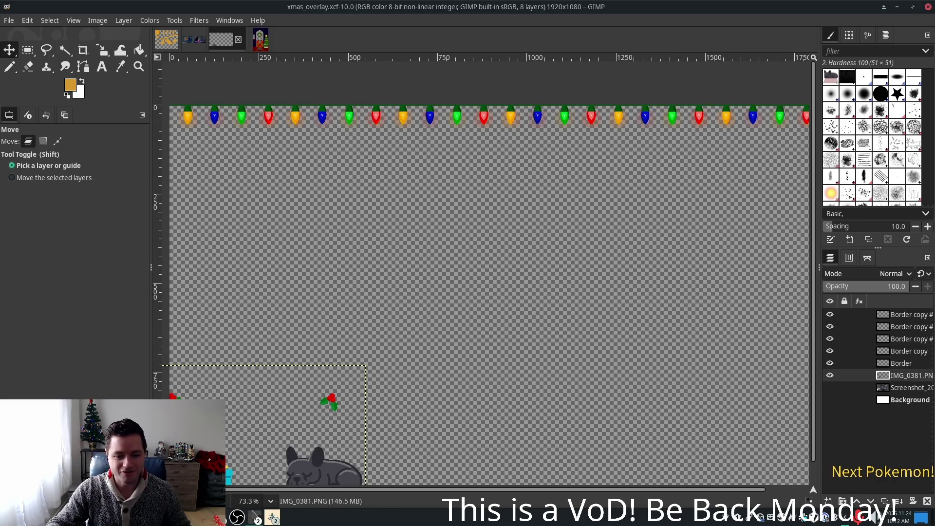
left_click(257, 517)
key("Escape")
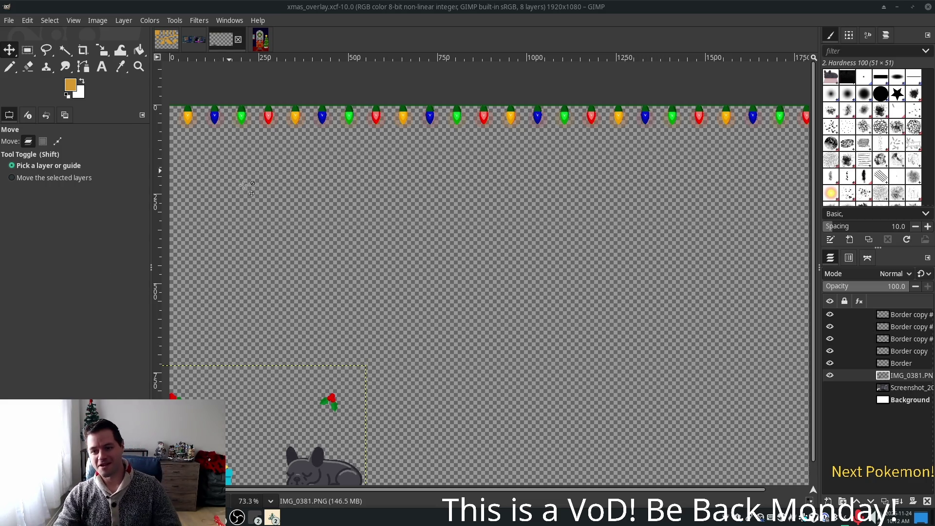
left_click(909, 388)
left_click(899, 379)
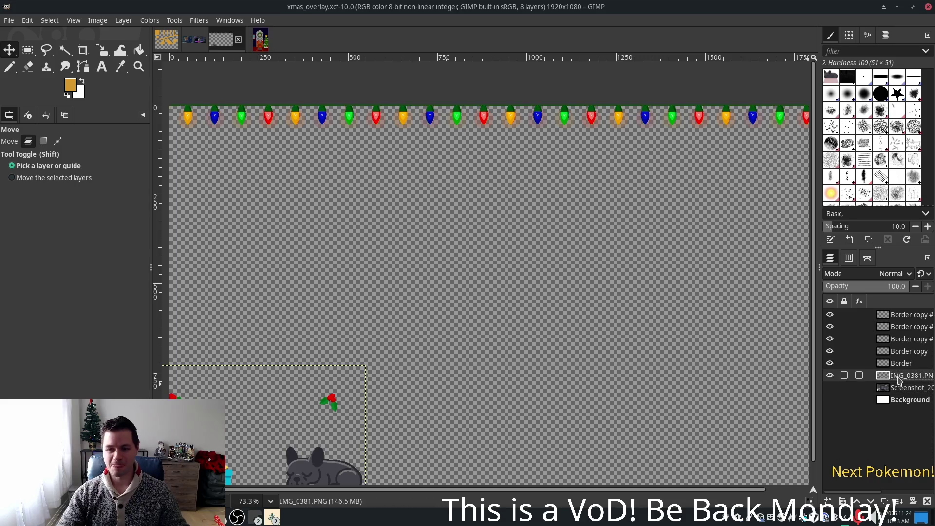
Step: Duplicate the whole image, then duplicate the IMG_0381.PNG layer in the copy
key("ctrl+d")
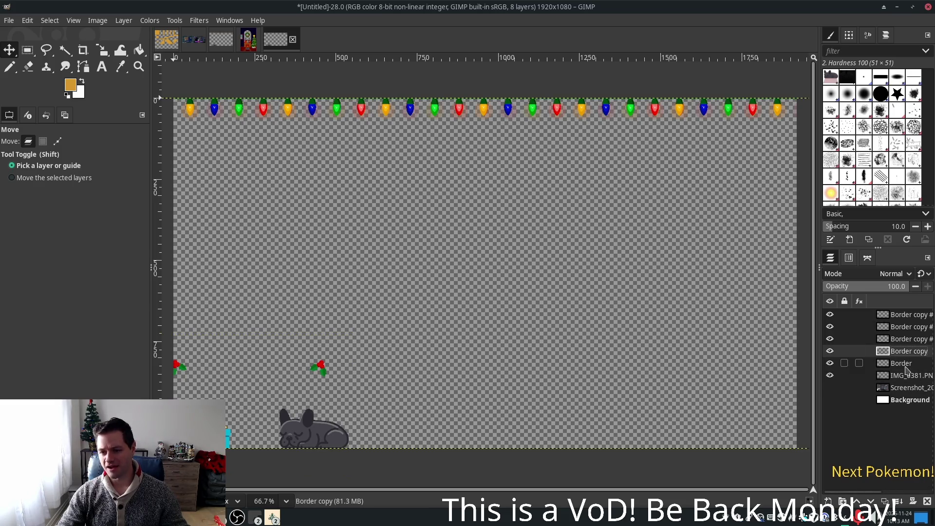
right_click(923, 397)
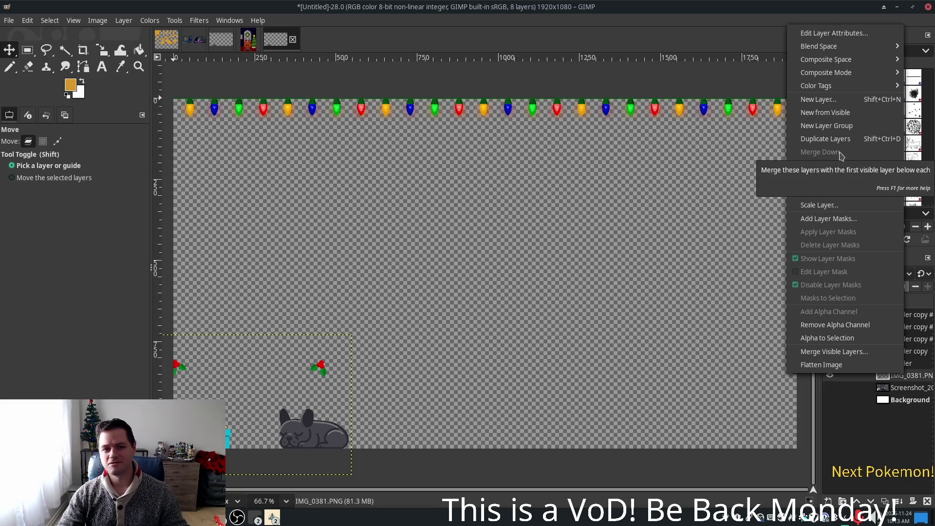
left_click(852, 468)
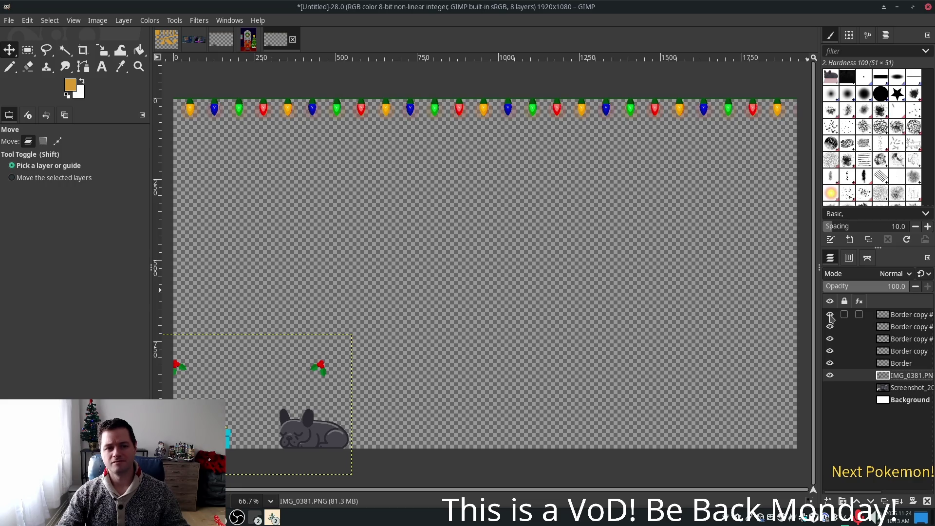
right_click(903, 376)
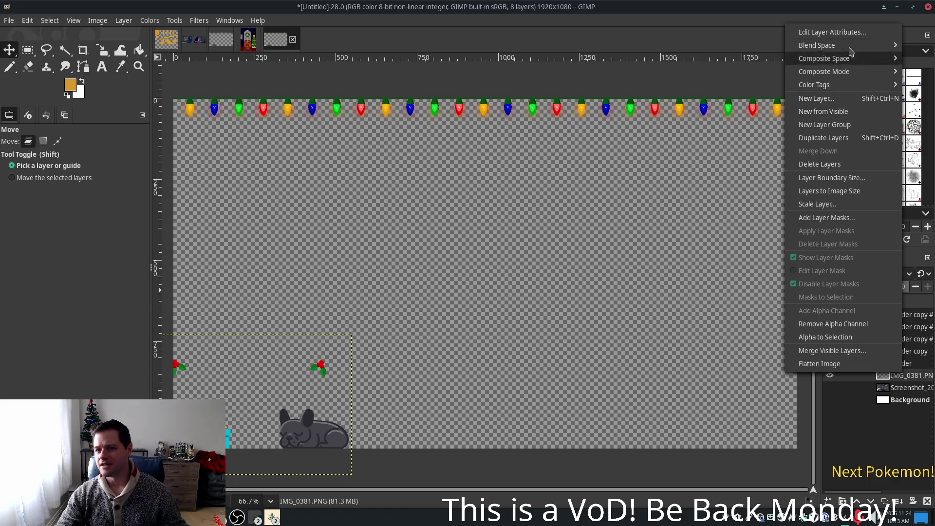
left_click(823, 137)
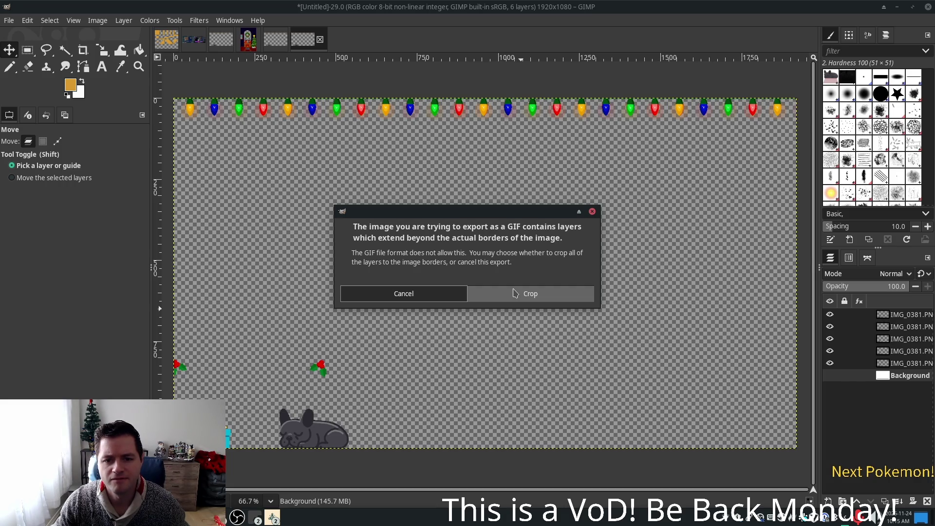
Step: Crop the layers to the image borders and replace the GIF comment with 'Merry christmas'
left_click(507, 299)
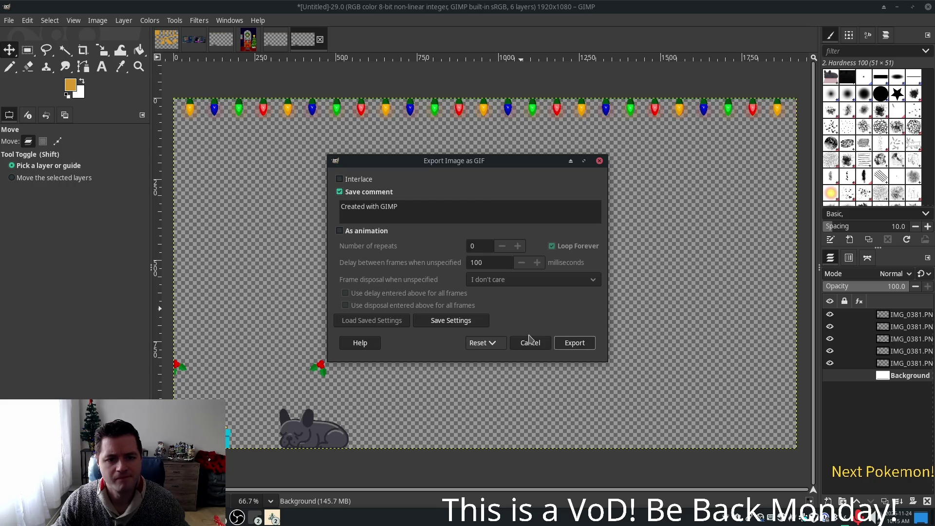
triple_click(412, 211)
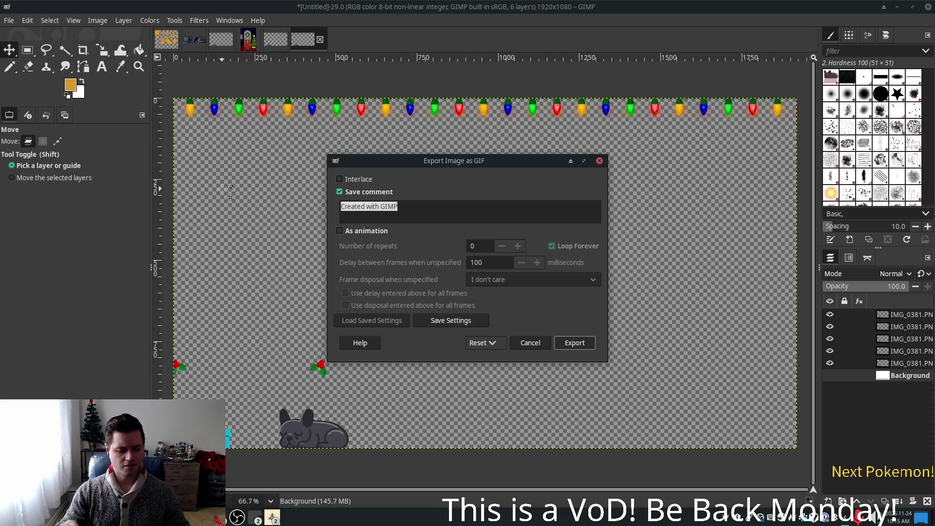
type("Merry christmas")
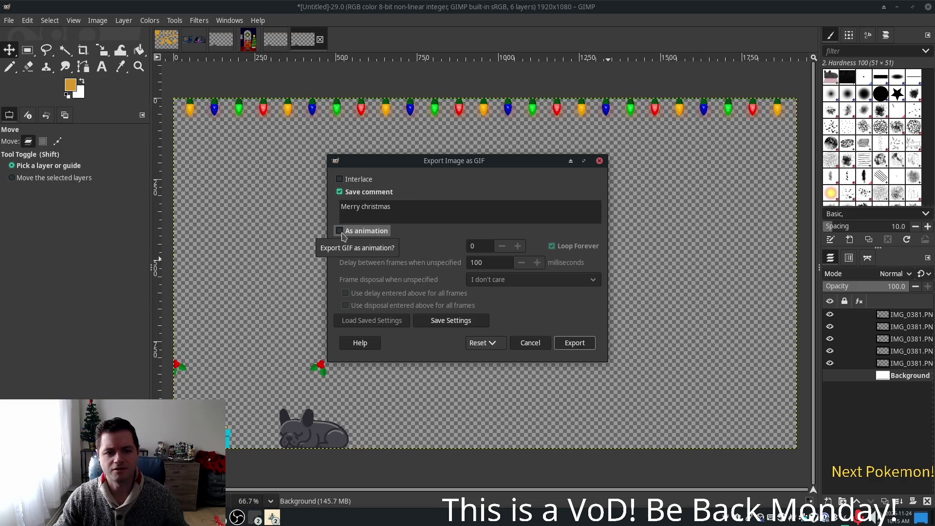
Step: Enable 'As animation' for the GIF export, then switch to the code editor
left_click(342, 234)
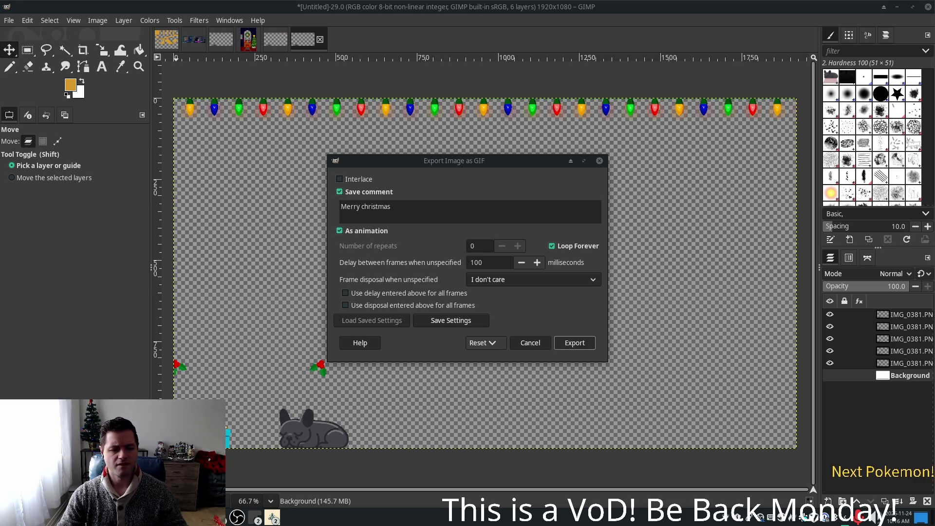
key("alt+Tab")
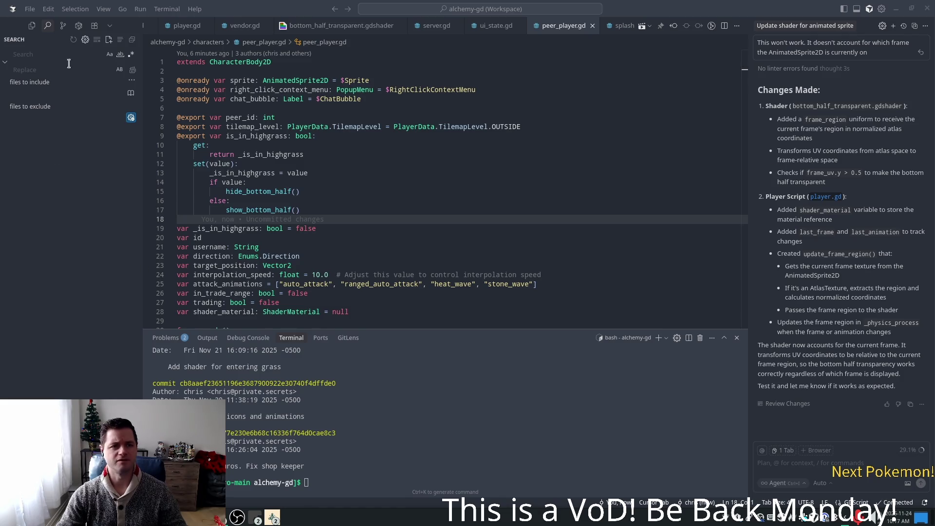
Step: Return to the GIF export dialog, close a stray menu, and select the frame delay value
key("alt+Tab")
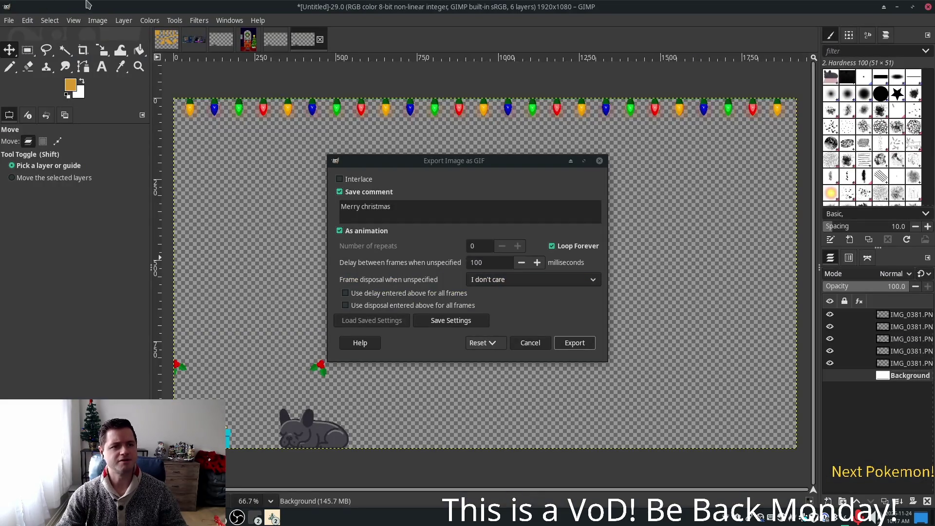
left_click(197, 21)
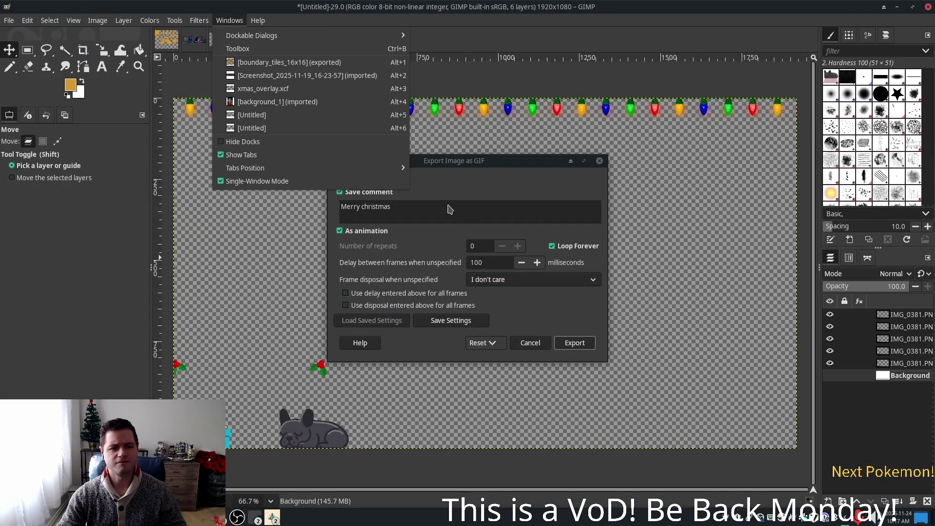
mouse_move(204, 21)
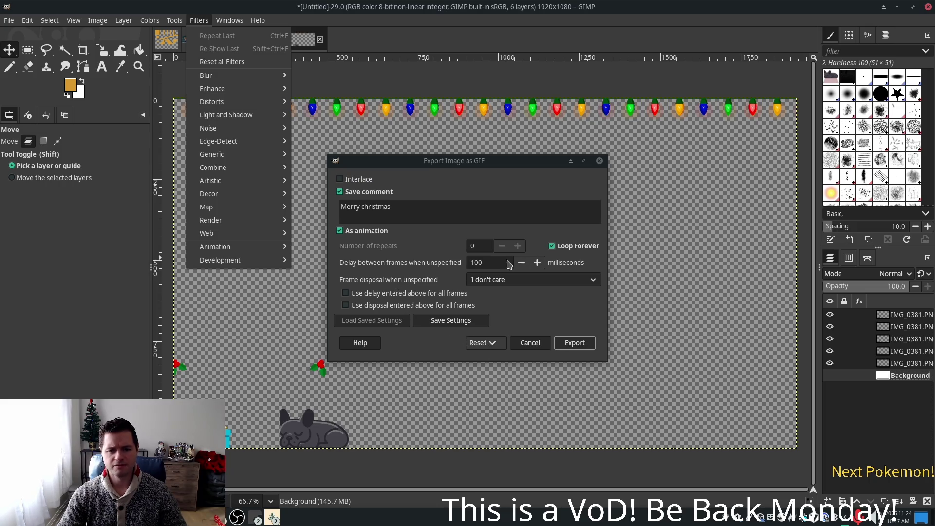
left_click(489, 262)
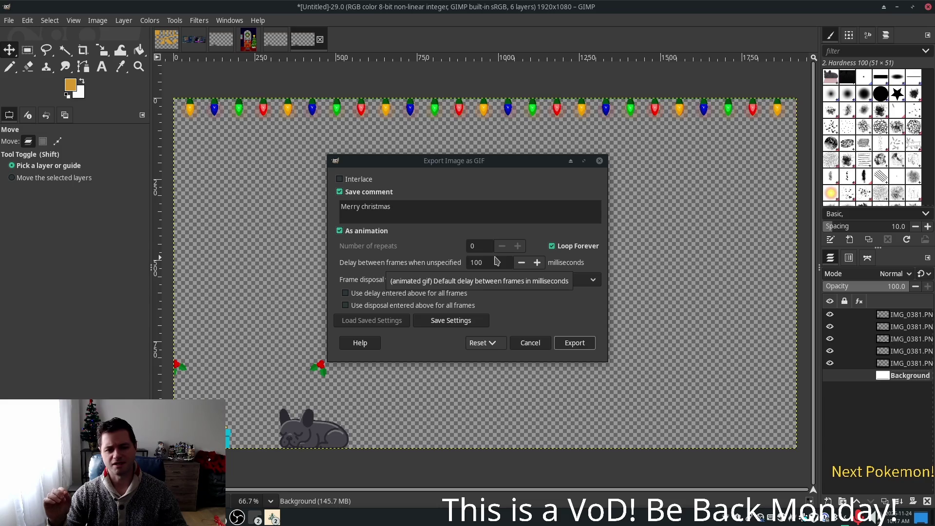
double_click(483, 261)
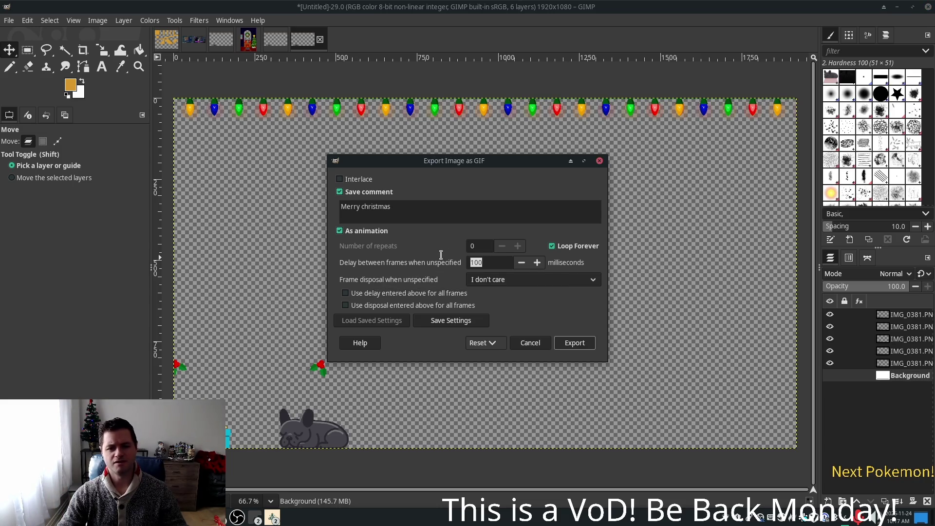
Step: Set a 500 ms frame delay, keep disposal at 'I don't care', and export xmas_overlay.gif
type("500")
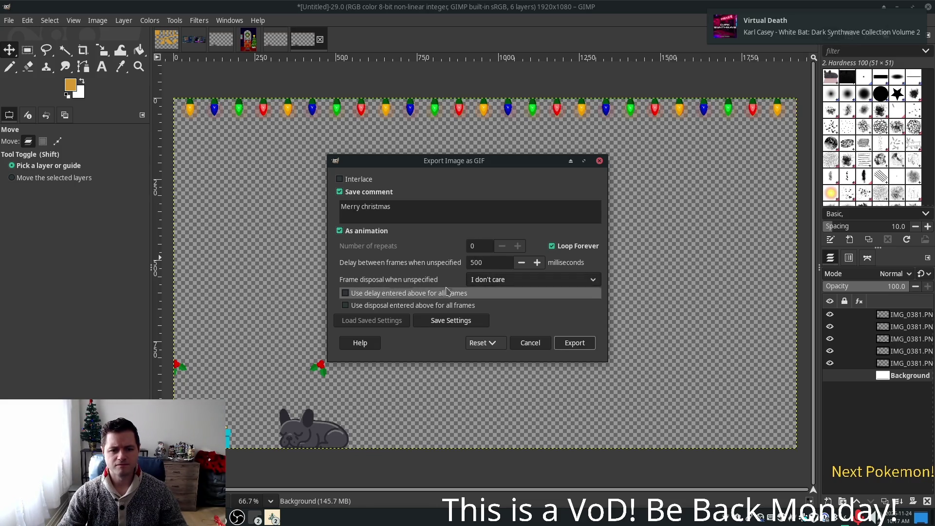
left_click(496, 285)
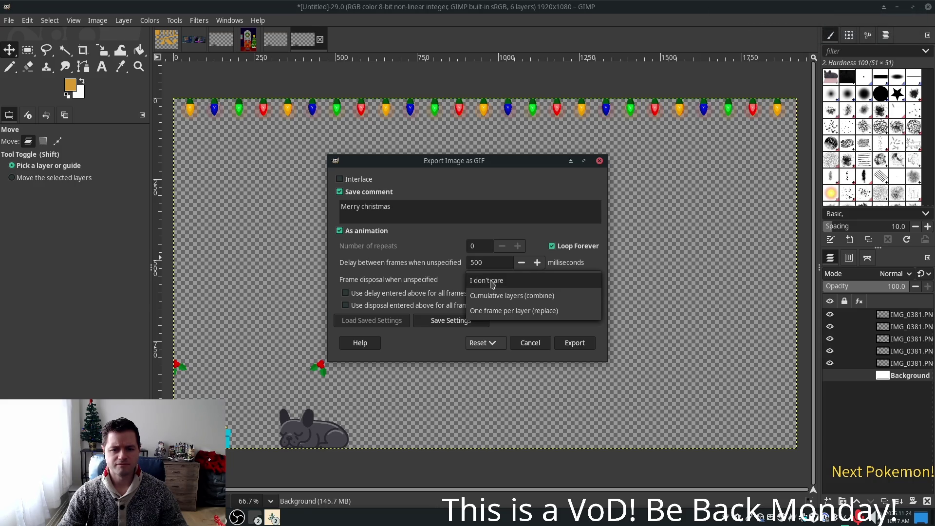
left_click(413, 281)
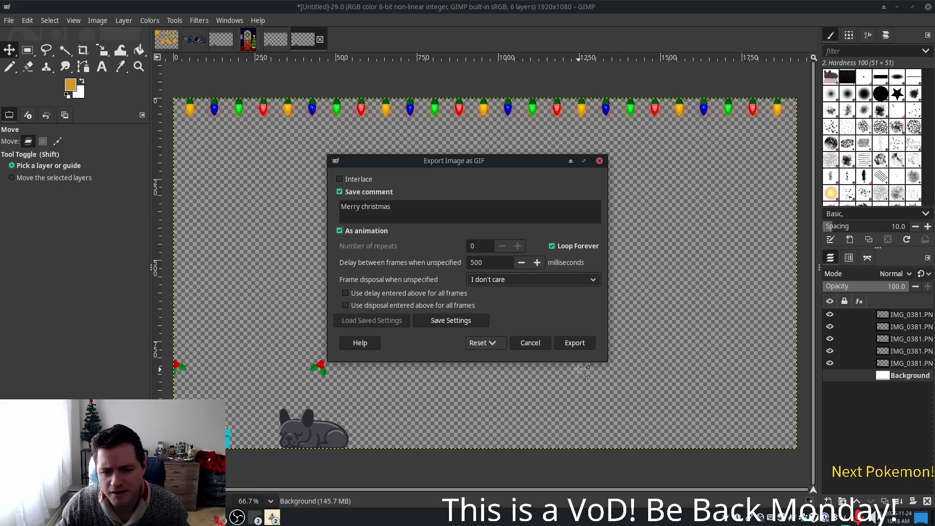
left_click(576, 350)
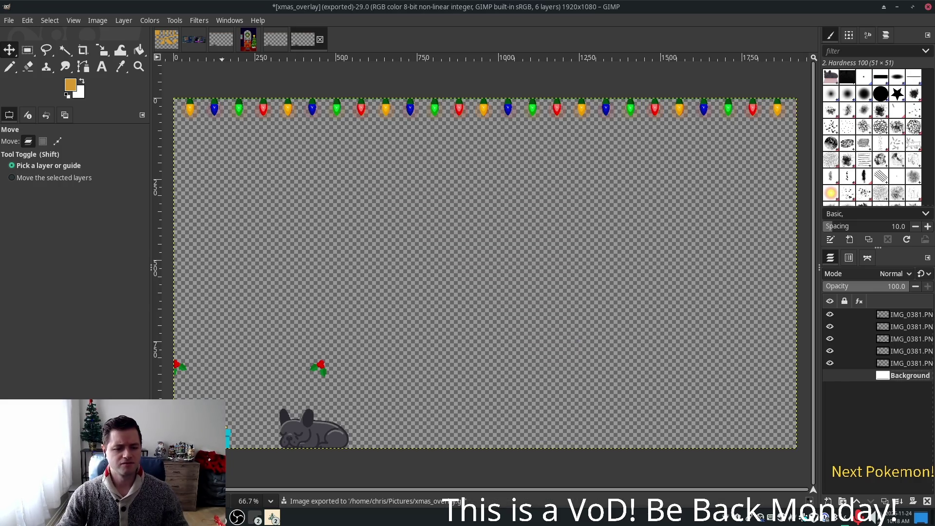
key("alt+Tab")
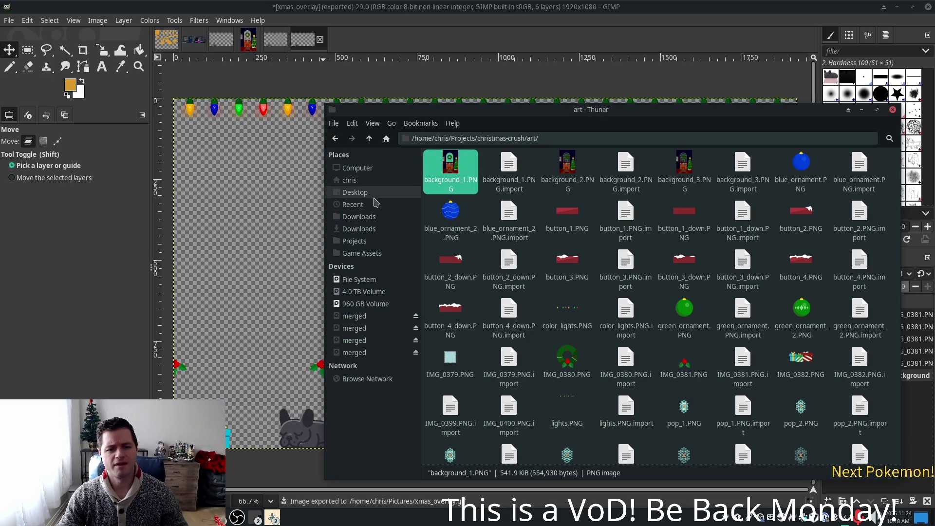
Step: In Thunar, navigate from the home folder into Pictures
left_click(349, 180)
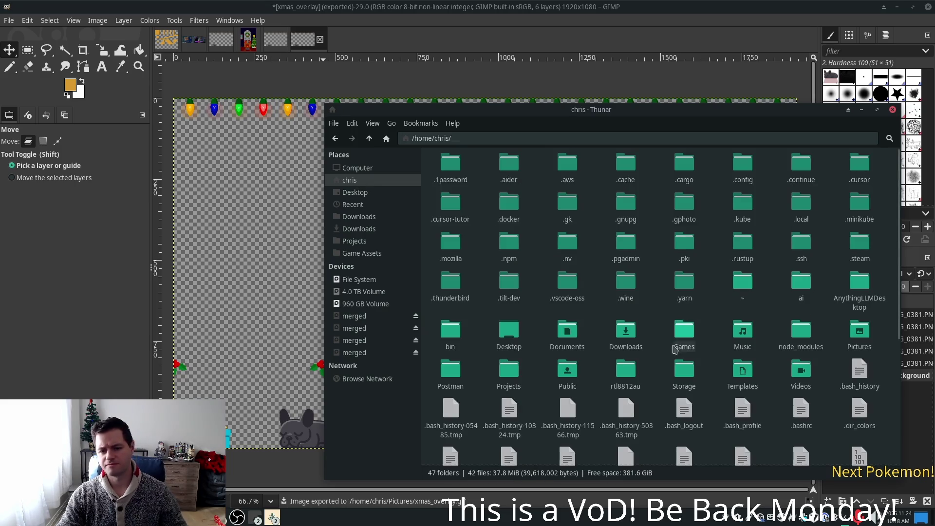
left_click(627, 370)
left_click(859, 331)
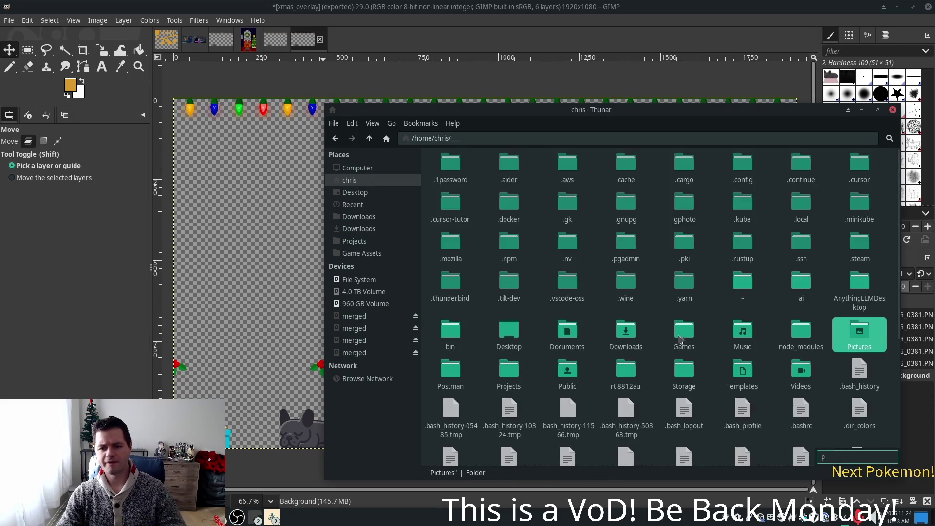
double_click(866, 324)
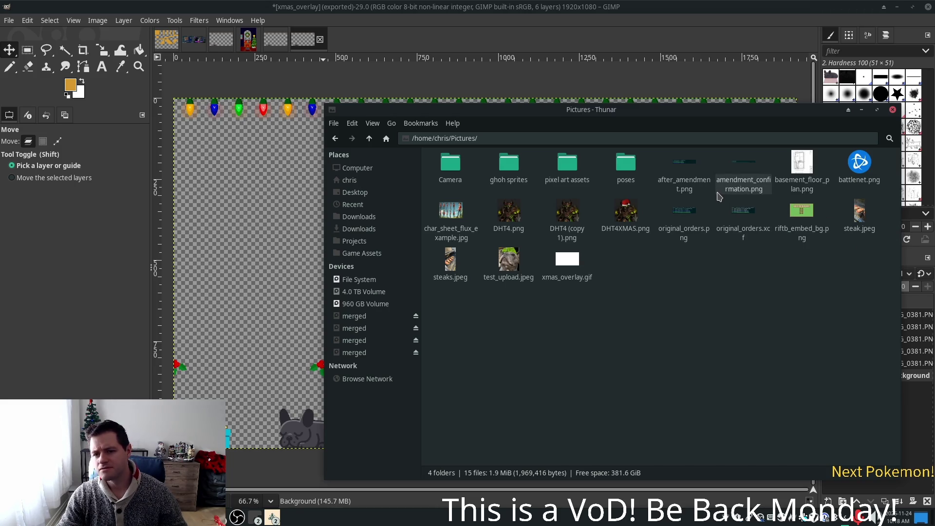
Step: Preview xmas_overlay.gif's animation in the image viewer, then close it and return to GIMP
left_click(567, 262)
double_click(562, 256)
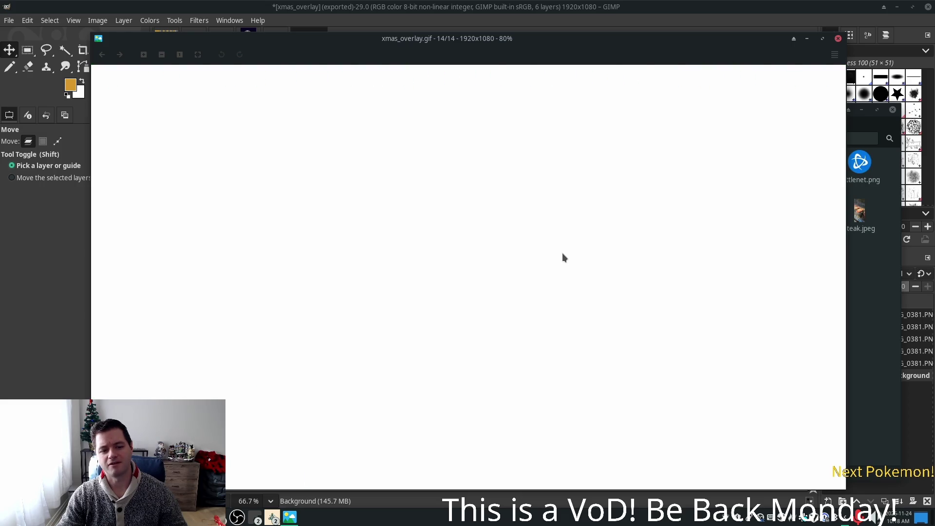
left_click(838, 38)
left_click(784, 24)
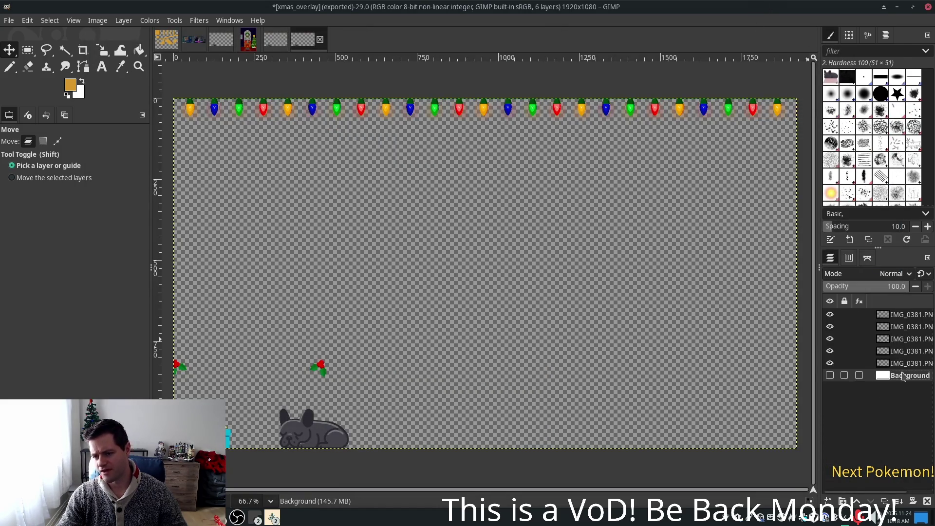
Step: Delete the white Background layer and export a cropped animated GIF over the existing xmas_overlay.gif
right_click(897, 371)
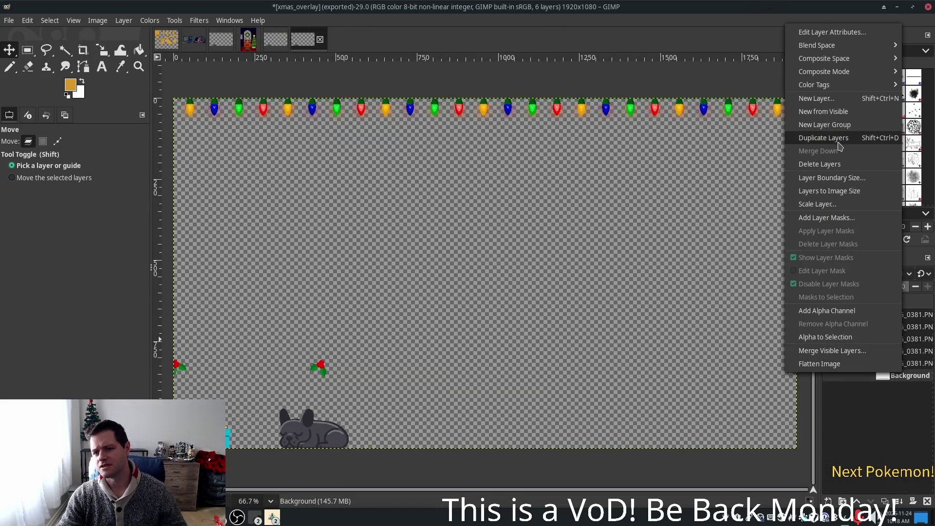
left_click(842, 164)
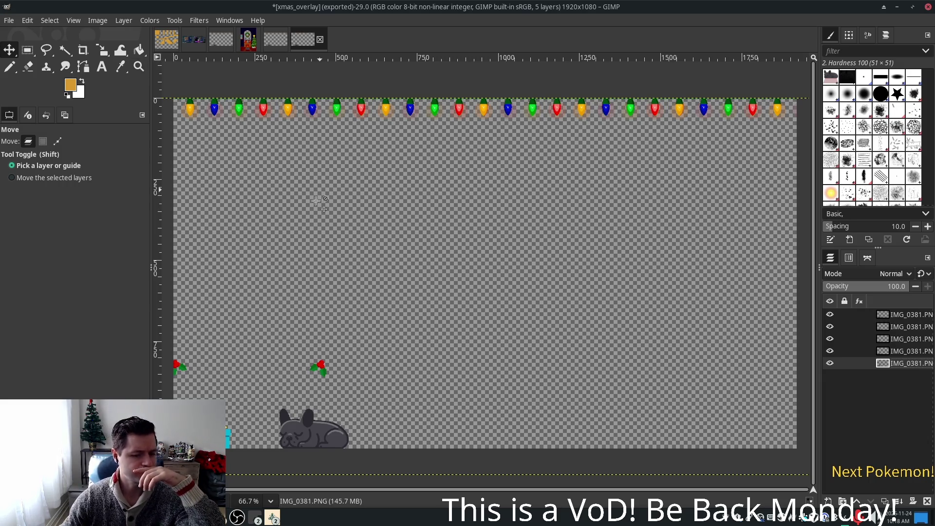
left_click(9, 20)
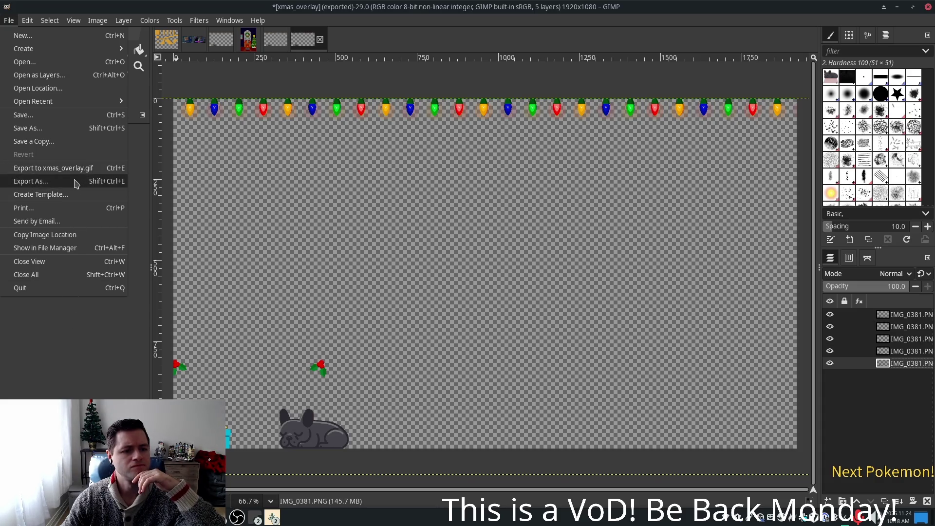
left_click(78, 181)
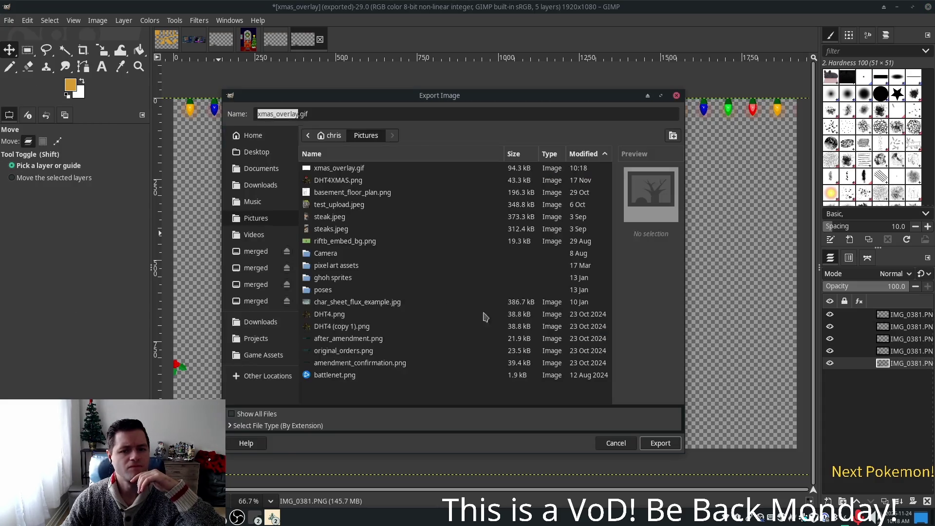
left_click(652, 447)
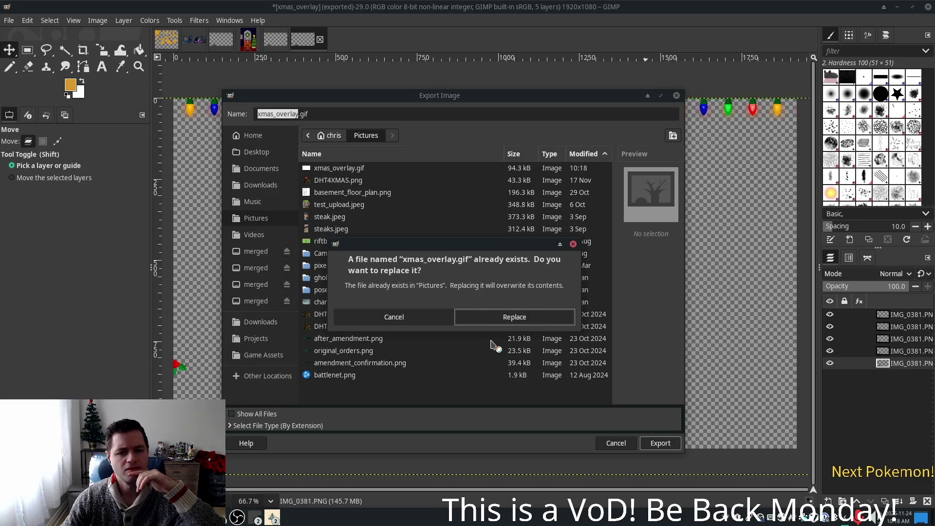
left_click(514, 320)
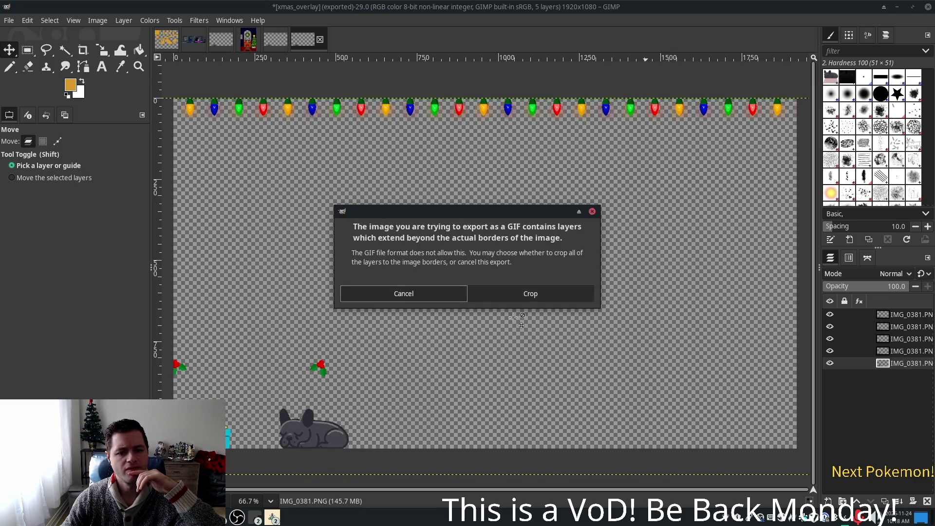
left_click(511, 293)
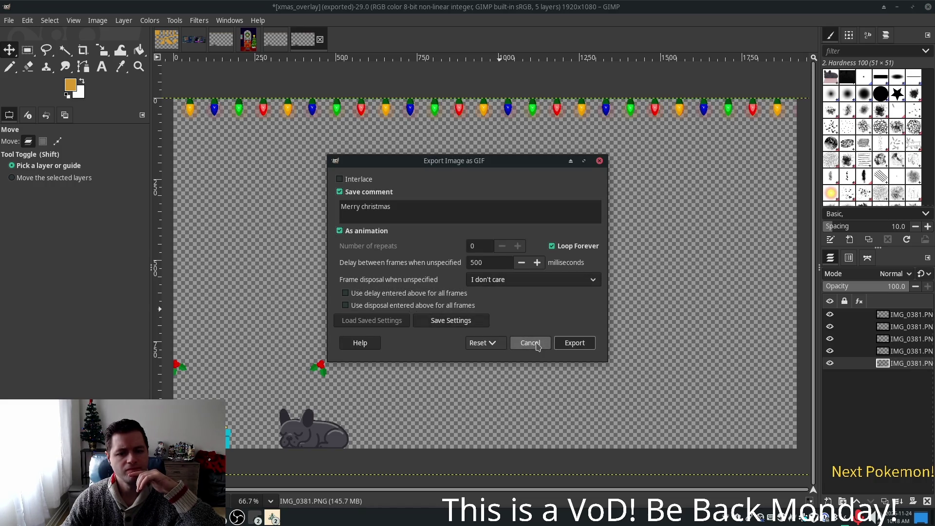
left_click(563, 344)
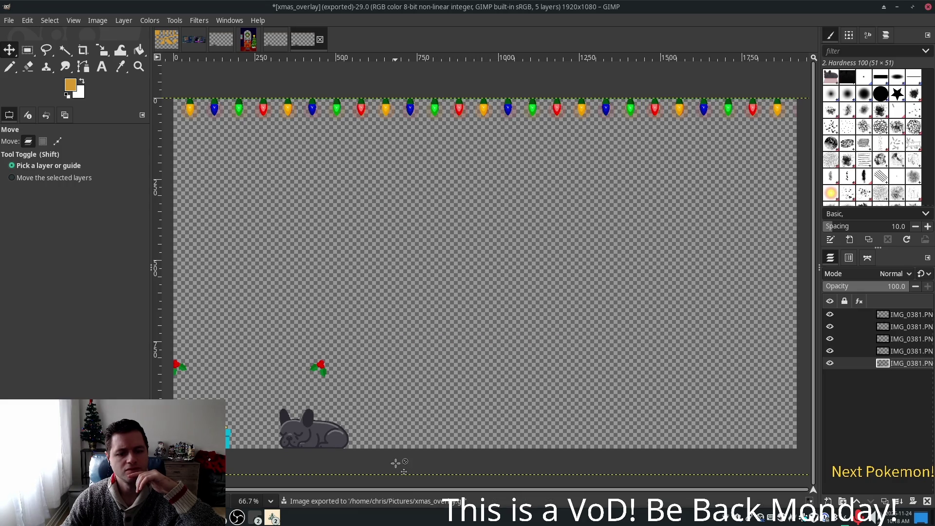
left_click(567, 263)
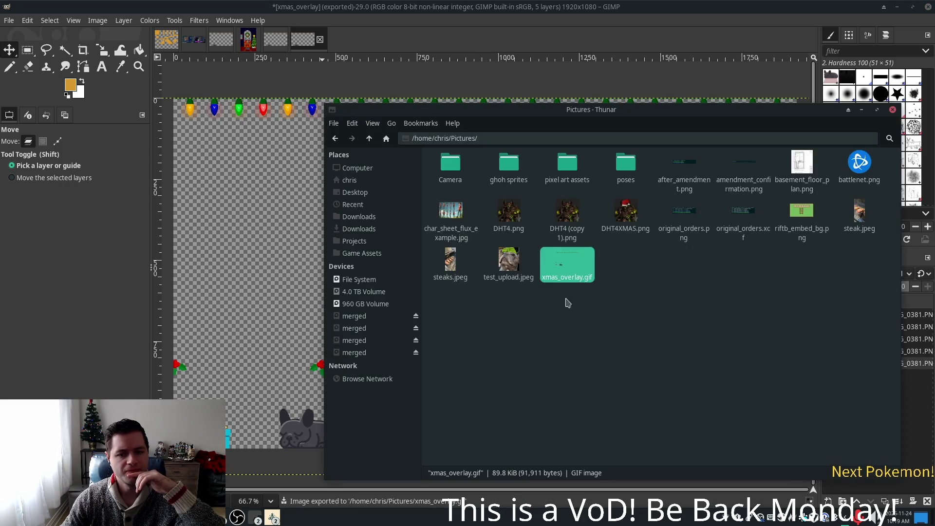
Step: Check the re-exported xmas_overlay.gif's transparency in the viewer, close it, and switch to OBS Studio
double_click(578, 267)
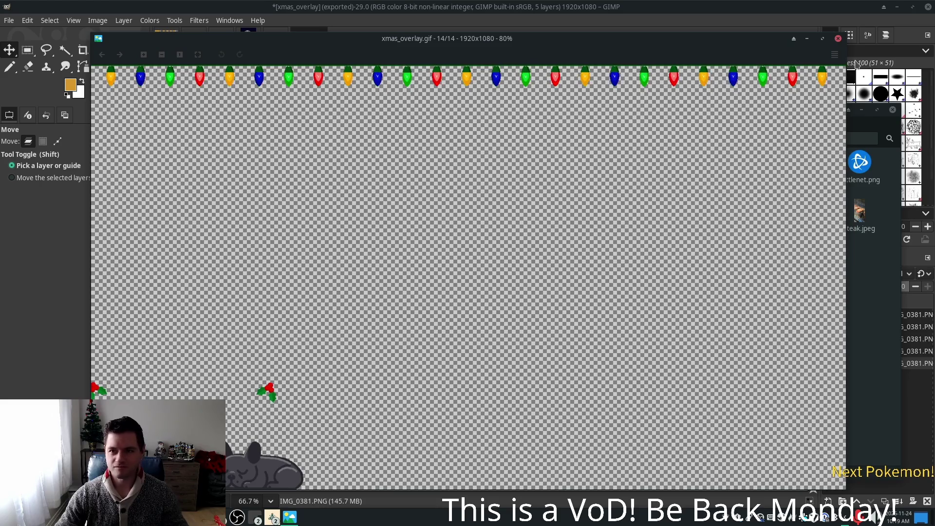
key("ctrl+w")
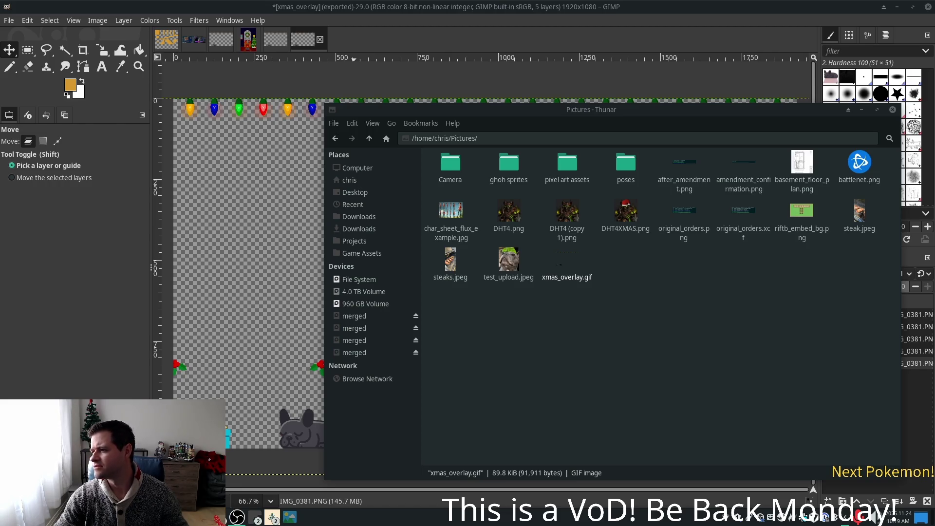
key("alt+Tab")
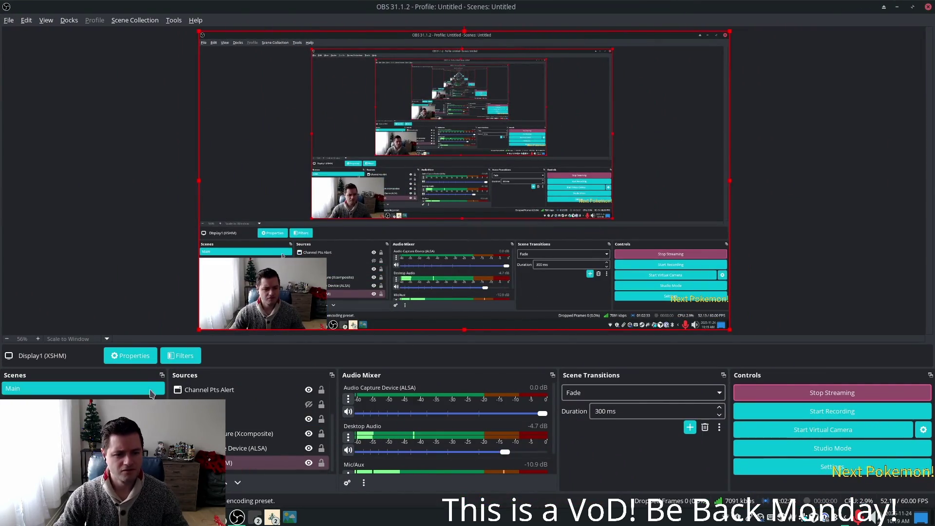
Step: Add a Window Capture (Xcomposite) source named xmas_overlay capturing the xmas_overlay.gif viewer window
left_click(175, 482)
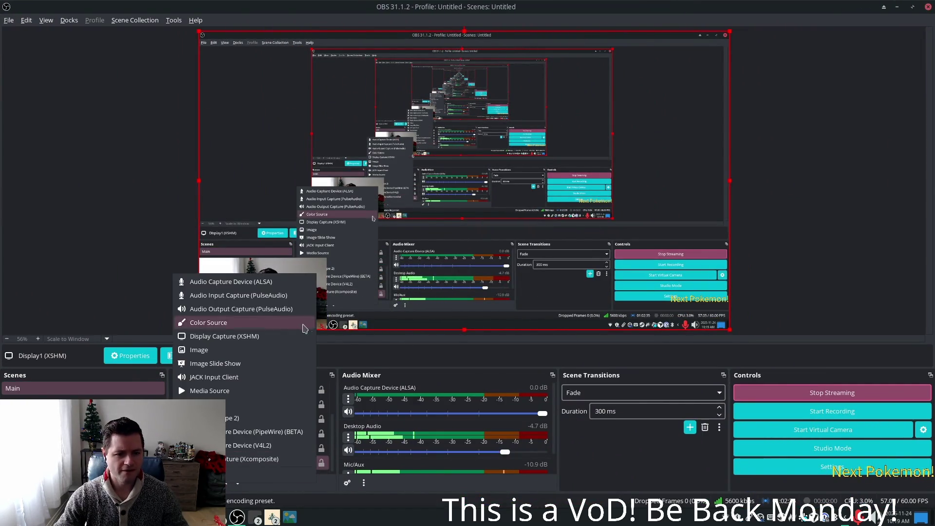
left_click(247, 462)
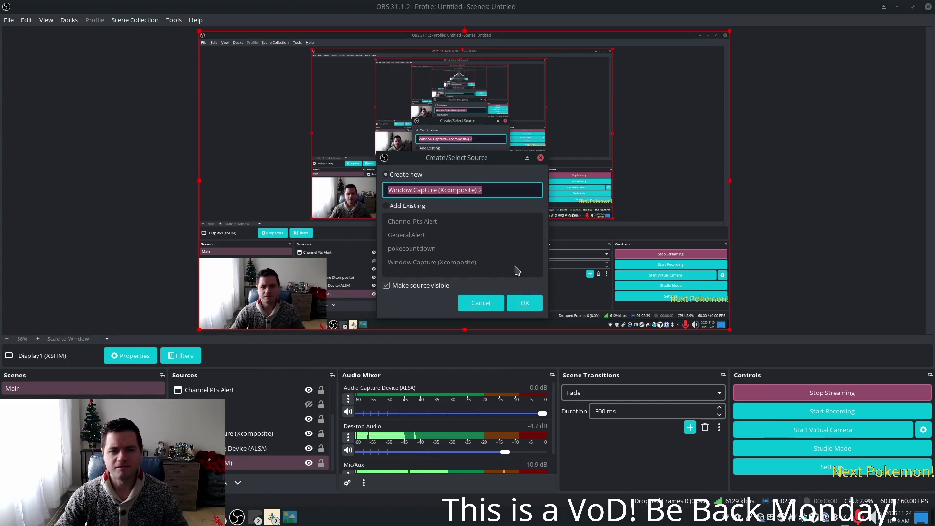
type("xma")
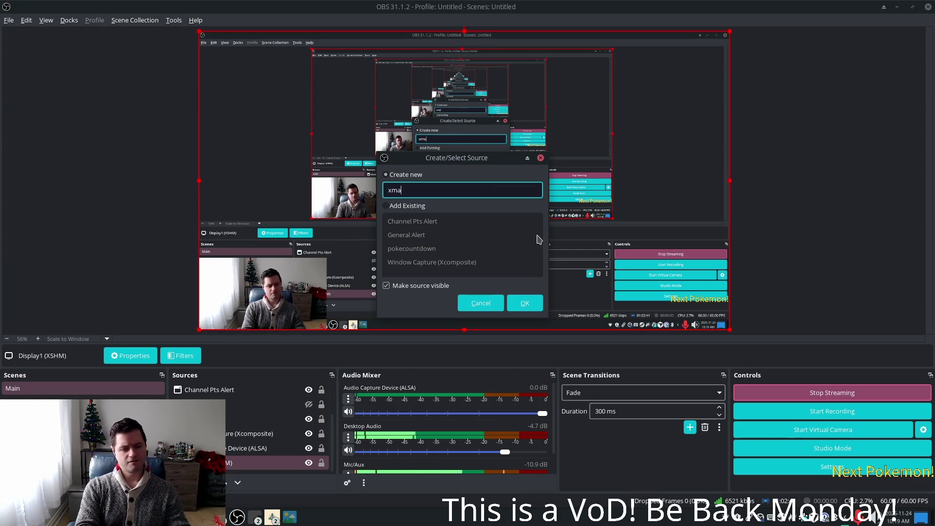
type("s_overlay")
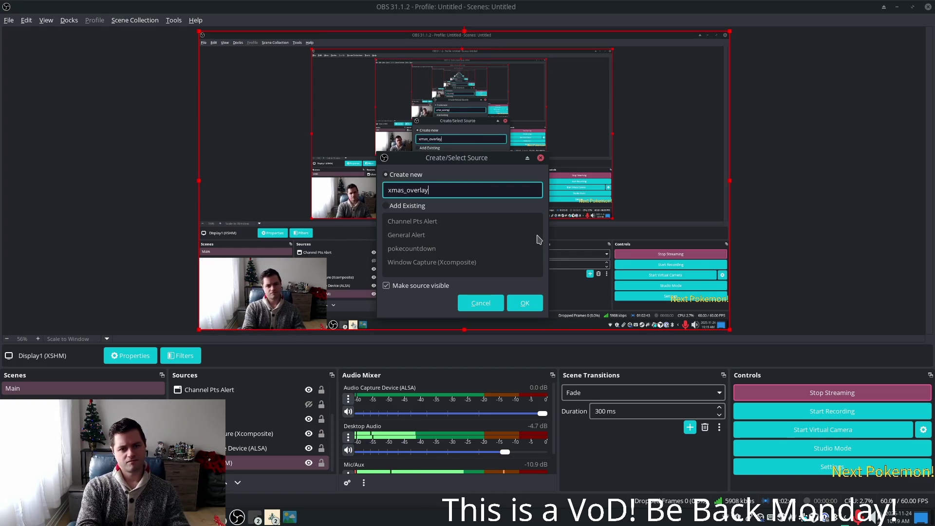
key("Return")
left_click(346, 247)
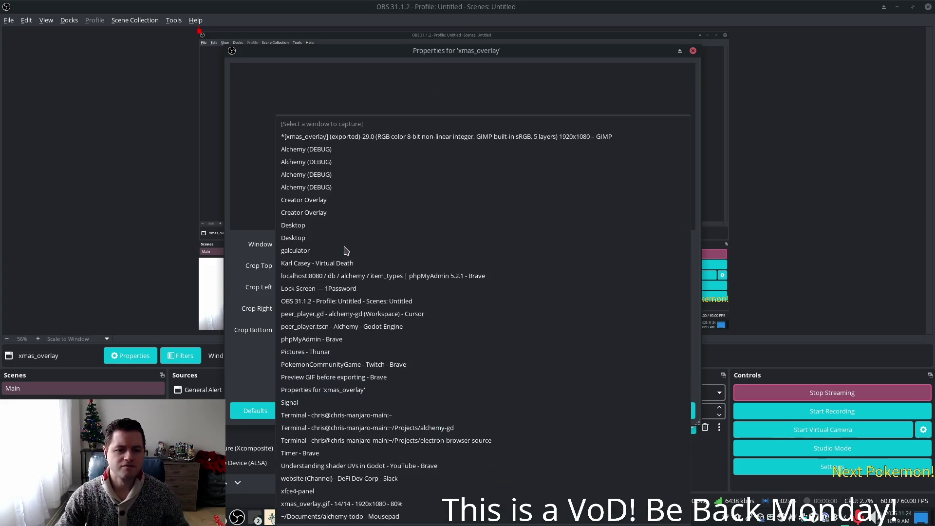
left_click(358, 509)
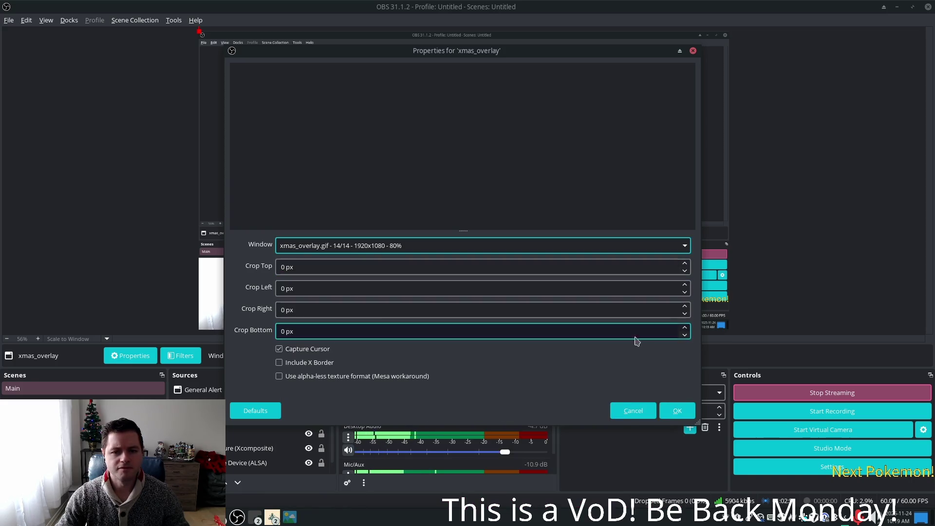
left_click(677, 410)
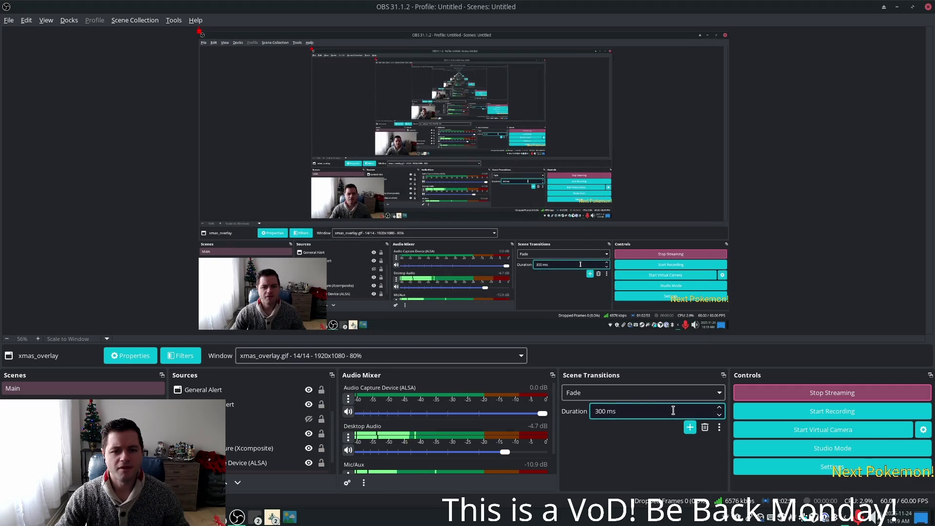
left_click(286, 519)
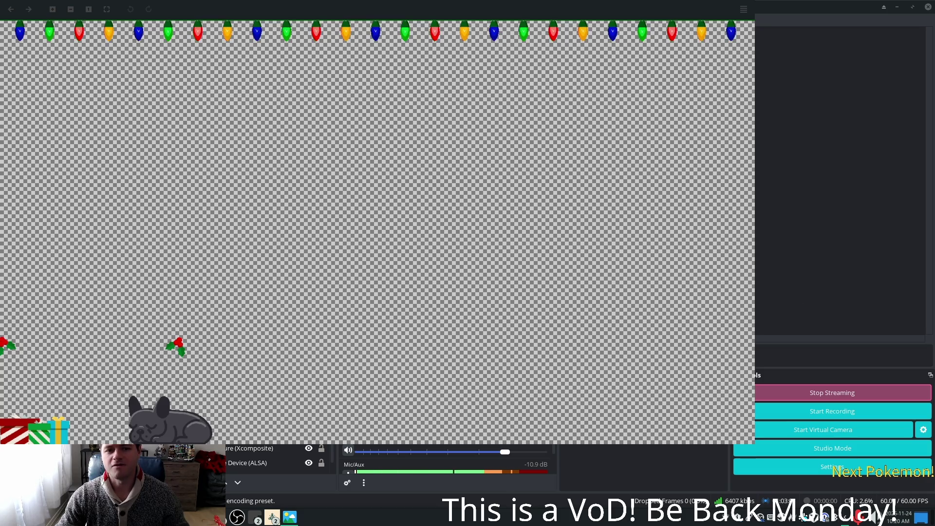
Step: Maximize the xmas_overlay.gif viewer, zoom in and out to inspect the transparency, then return to OBS
key("super+Up")
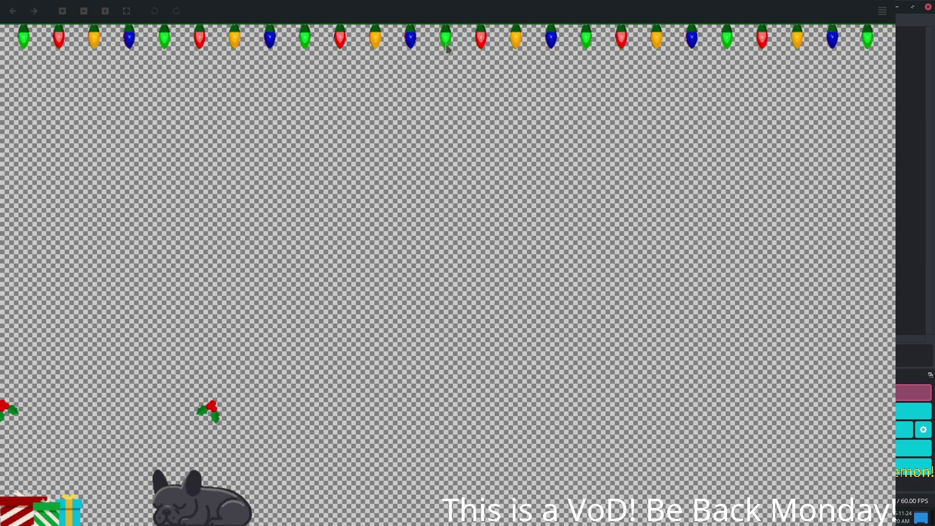
scroll(214, 167, "up", 2)
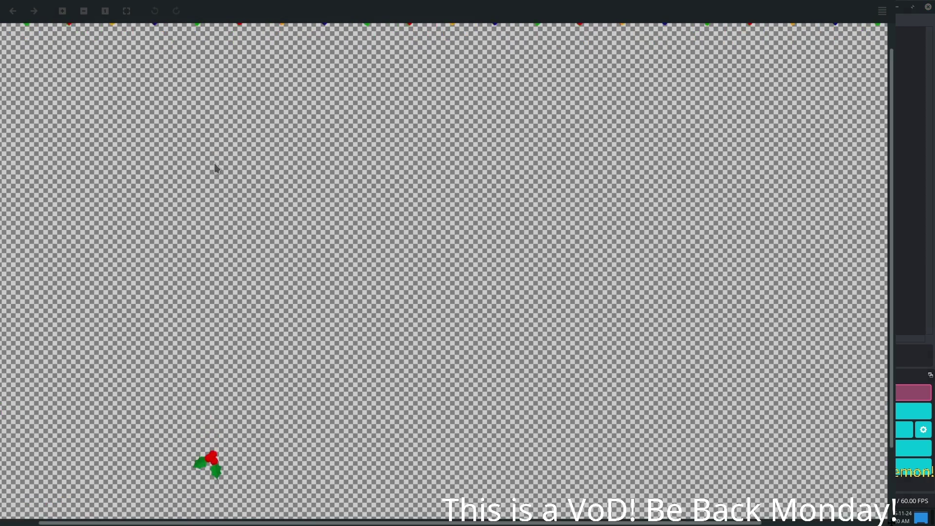
scroll(215, 167, "down", 1)
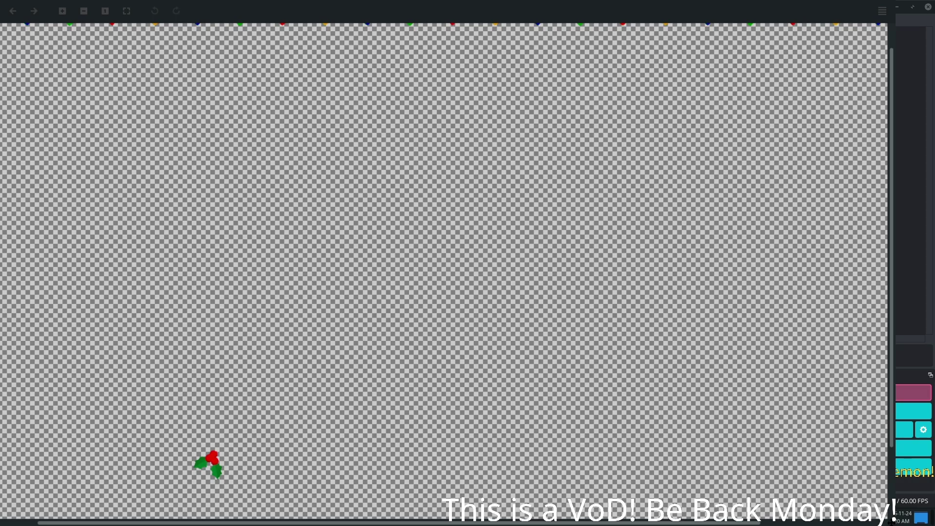
key("alt+Tab")
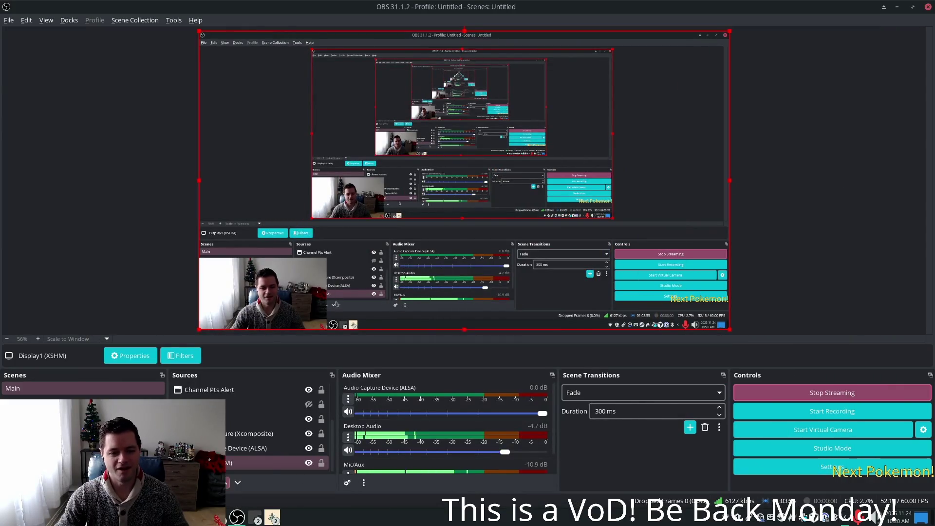
Step: Create a new Image source named Xmas Overlay
left_click(176, 482)
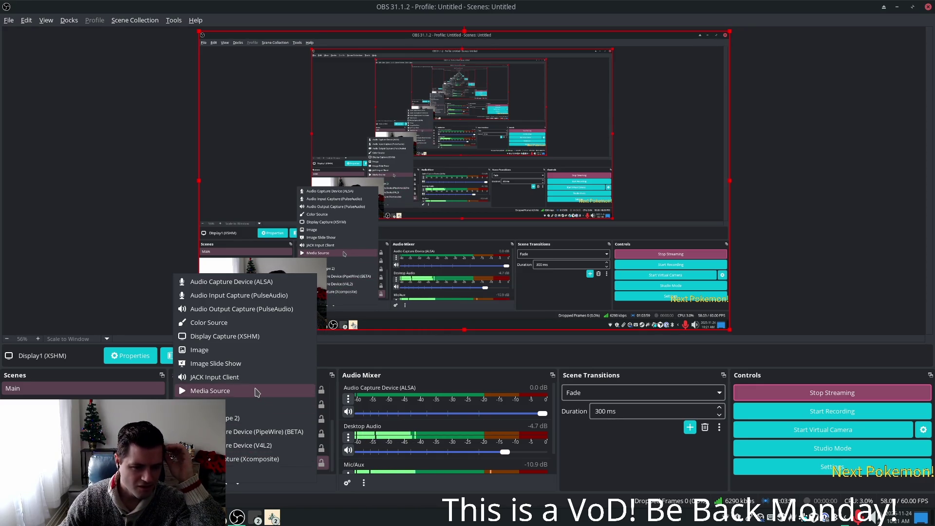
left_click(236, 350)
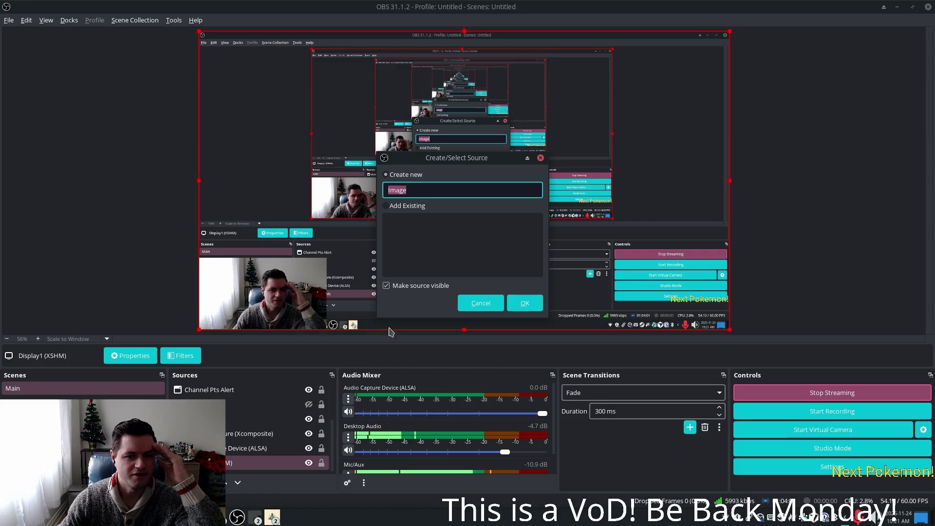
type("Xmas")
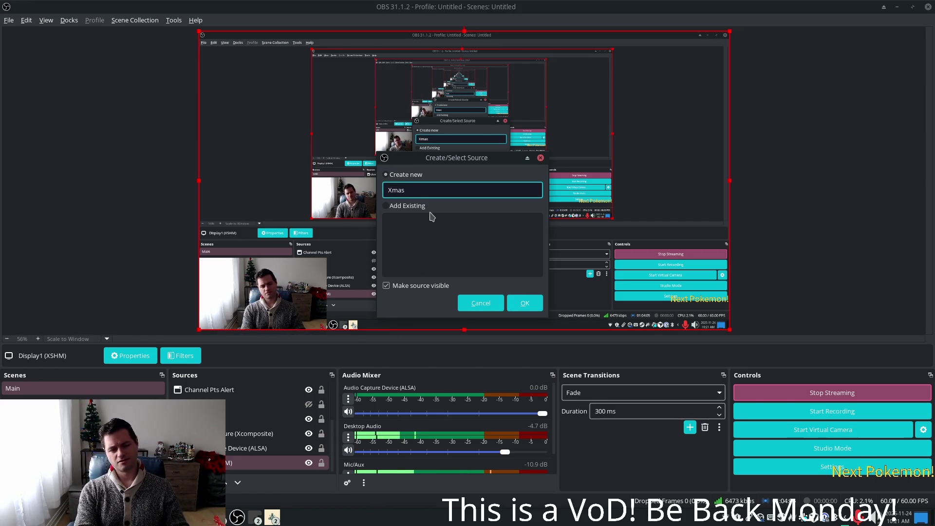
type(" Over")
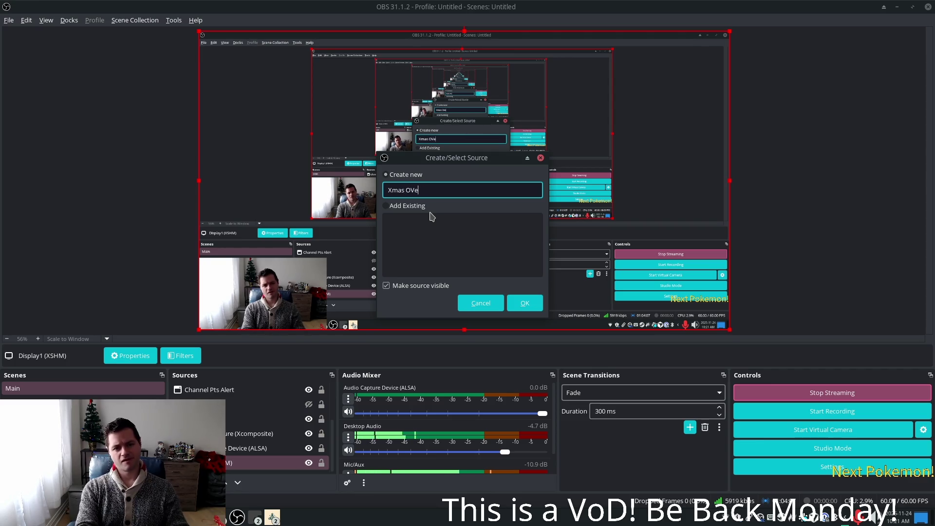
type("lay")
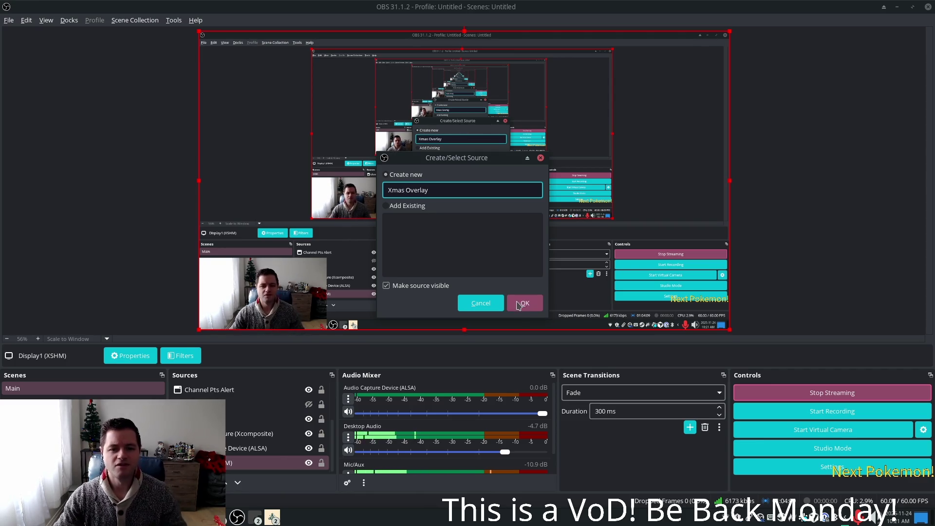
left_click(515, 305)
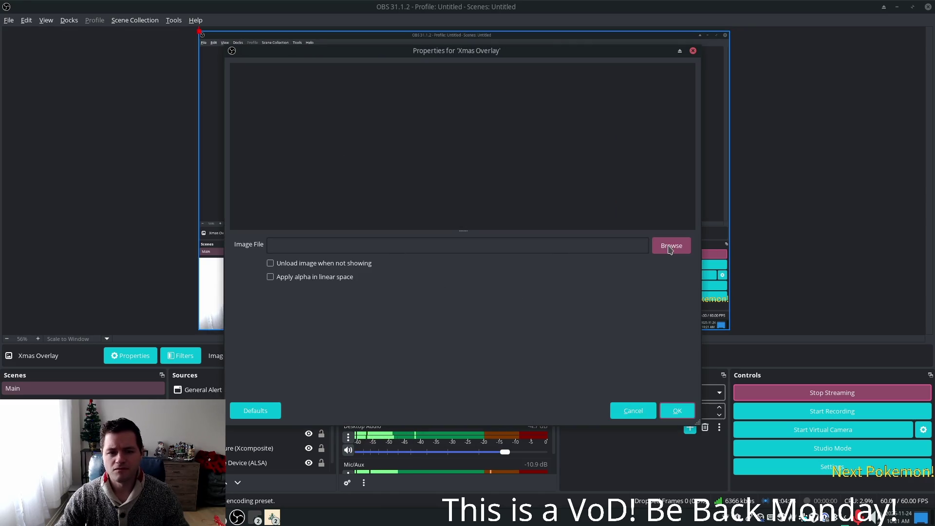
Step: Load Pictures/xmas_overlay.gif into the source with Apply alpha in linear space enabled
left_click(658, 247)
double_click(356, 127)
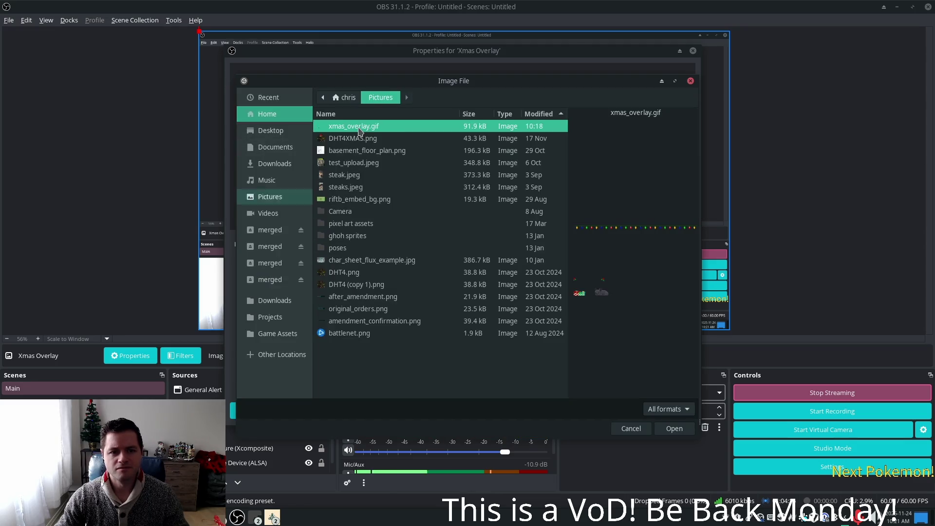
double_click(379, 127)
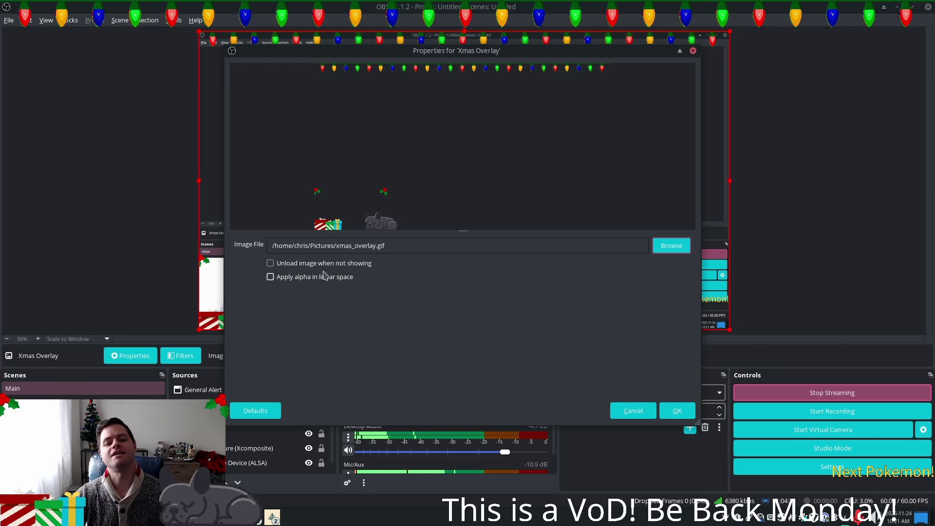
left_click(291, 277)
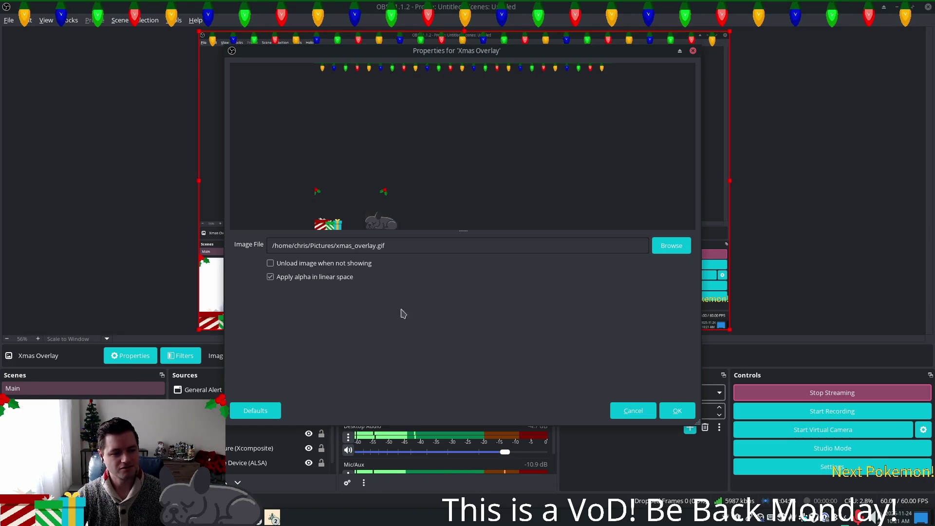
left_click(677, 412)
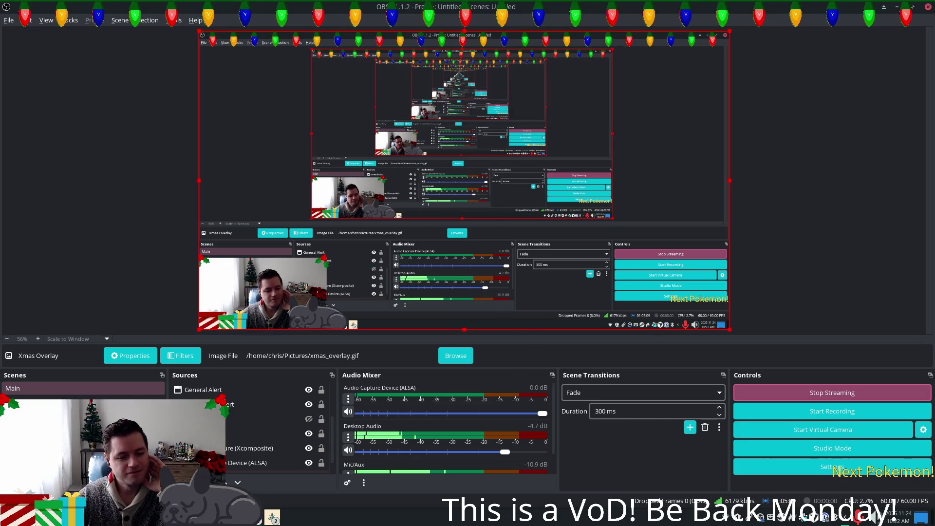
Step: Switch from OBS to GIMP, then on to the Godot editor with peer_player.gd
key("alt+Tab")
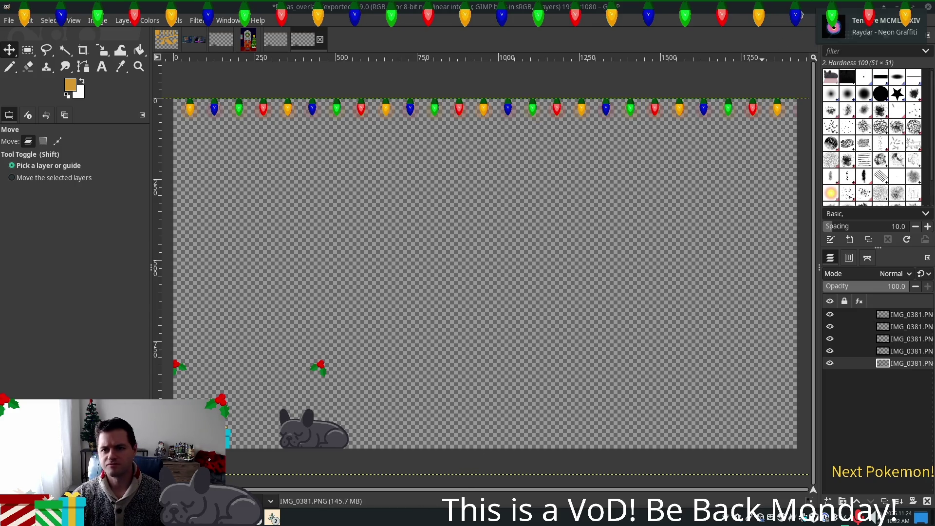
key("alt+Tab")
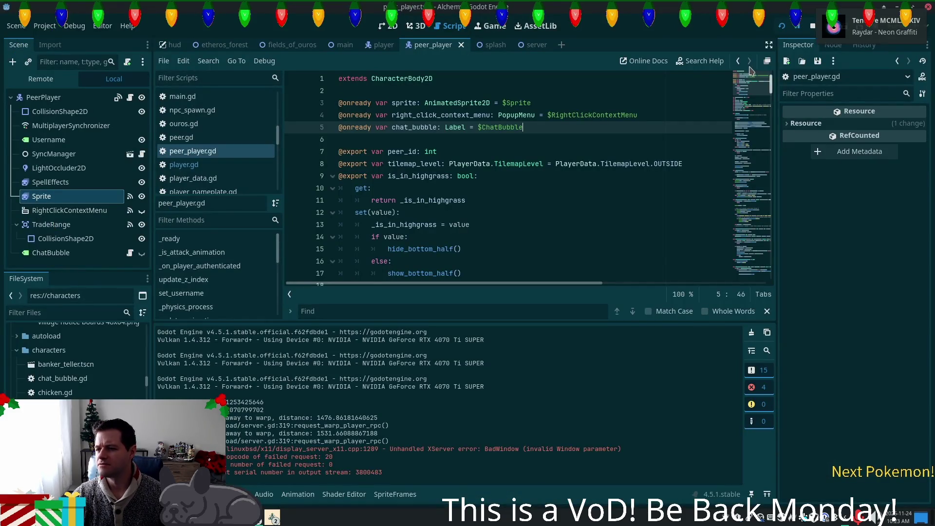
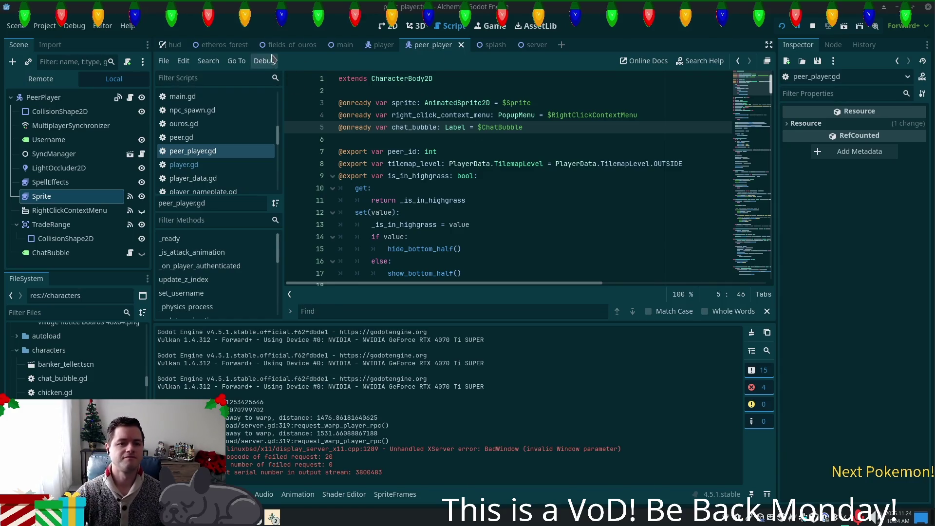
Step: Open fields_of_ouros in the 2D view, zoom out over the map, and select NavigationRegion2D
left_click(291, 44)
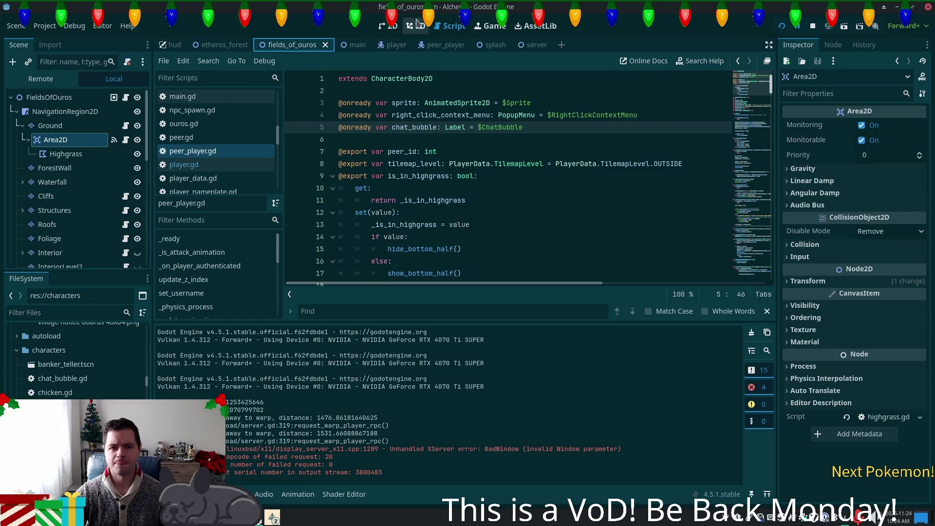
left_click(389, 26)
scroll(618, 184, "down", 6)
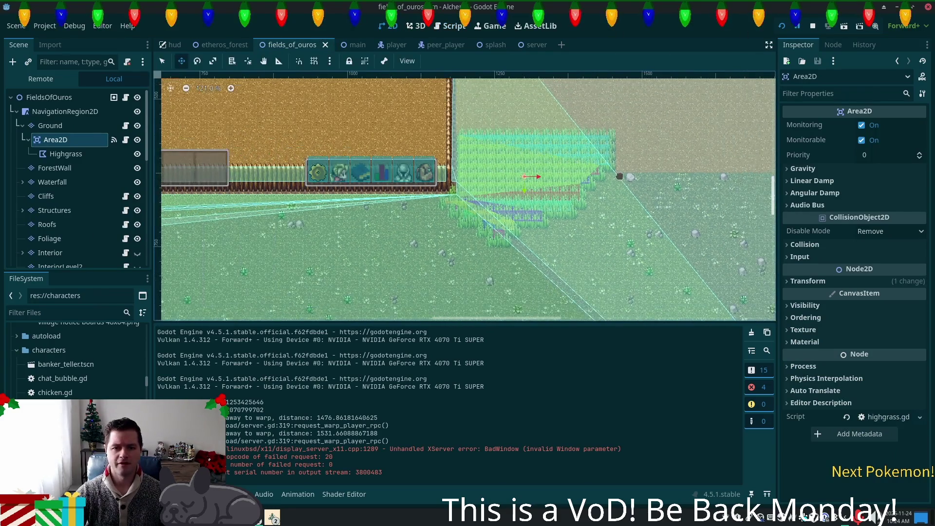
mouse_move(656, 180)
left_mouse_down()
mouse_move(703, 171)
mouse_move(522, 217)
mouse_move(465, 182)
left_mouse_up()
scroll(465, 181, "down", 1)
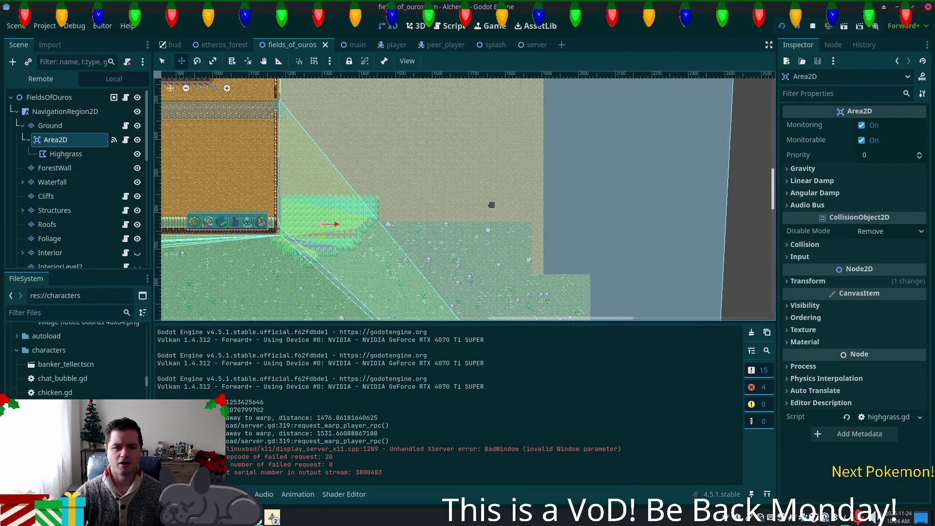
mouse_move(442, 259)
left_mouse_down()
mouse_move(414, 112)
mouse_move(551, 185)
mouse_move(447, 209)
left_mouse_up()
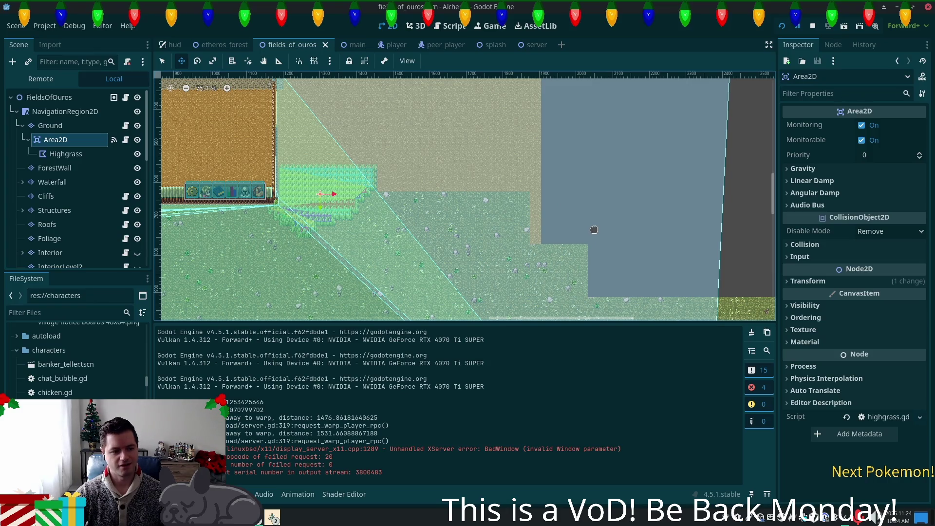
scroll(592, 231, "down", 1)
scroll(592, 231, "down", 7)
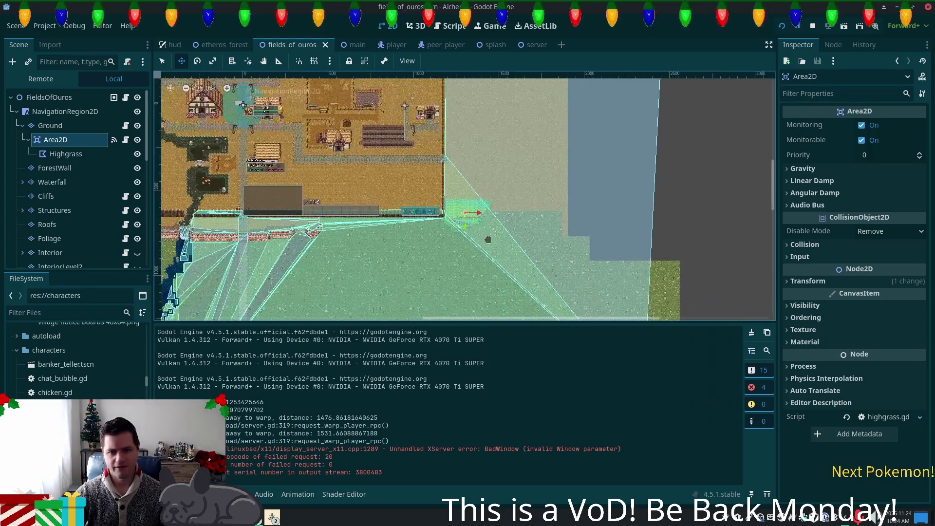
scroll(592, 231, "down", 6)
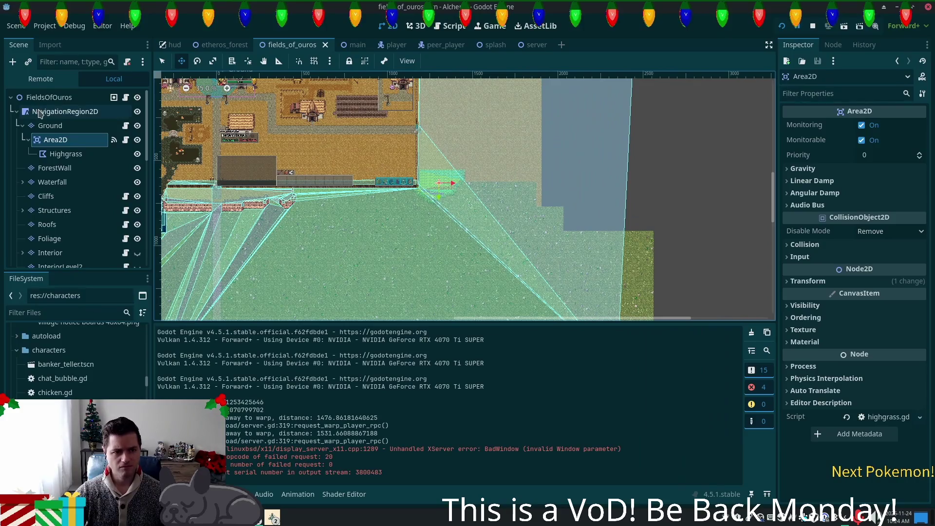
left_click(64, 111)
scroll(426, 218, "up", 7)
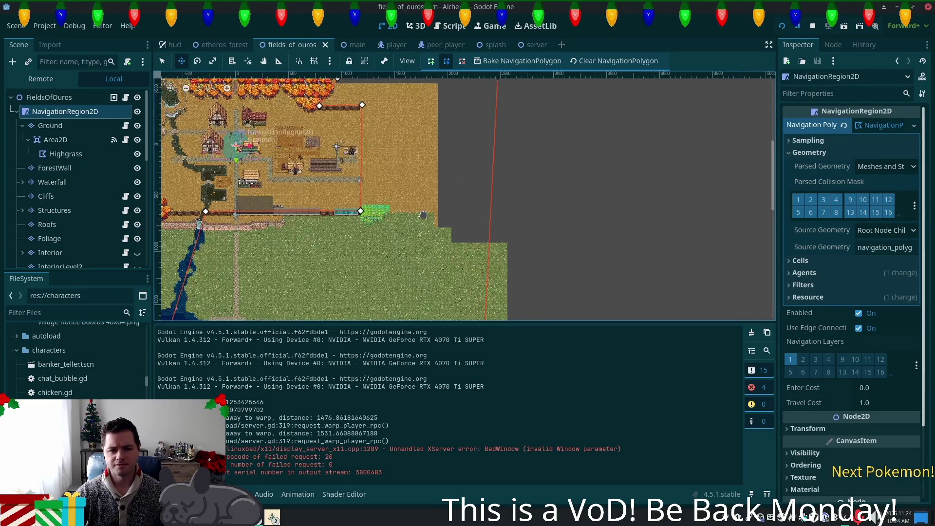
Step: Zoom into the tall-grass area and select Highgrass, Area2D, then the Ground tile layer
scroll(426, 217, "up", 6)
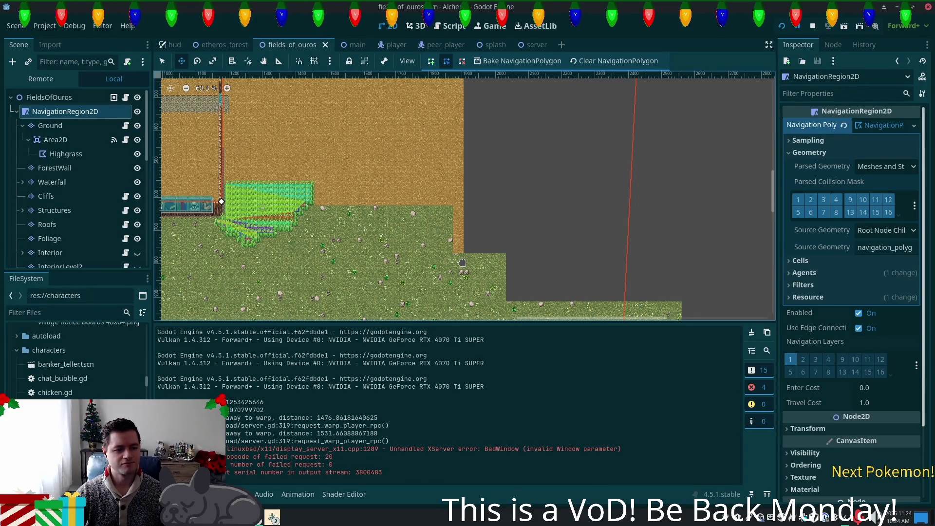
left_click_drag(424, 201, 457, 196)
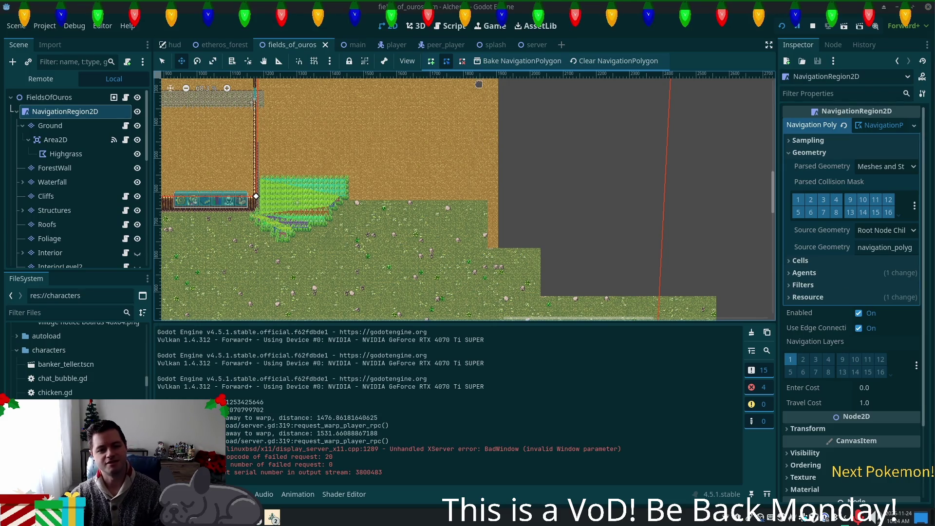
scroll(438, 194, "up", 4)
mouse_move(417, 241)
left_mouse_down()
mouse_move(328, 214)
mouse_move(582, 235)
mouse_move(486, 204)
left_mouse_up()
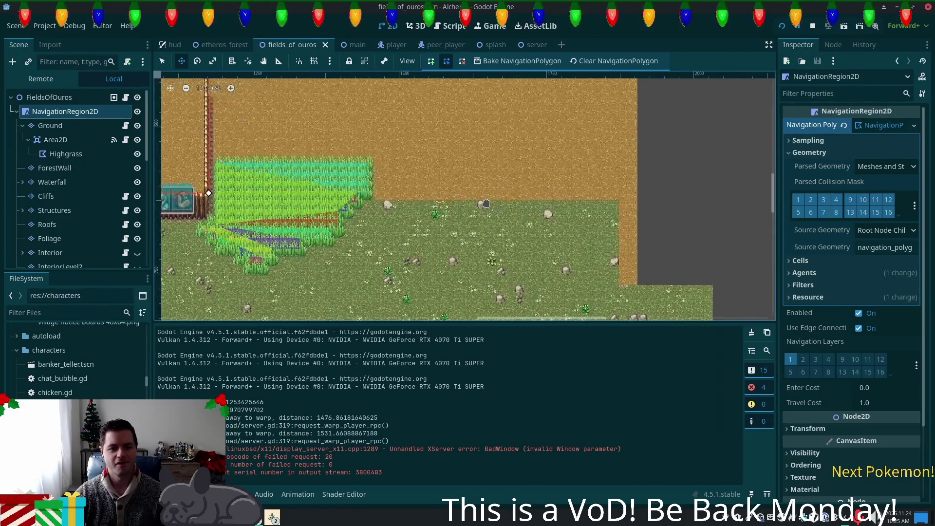
scroll(579, 208, "up", 1)
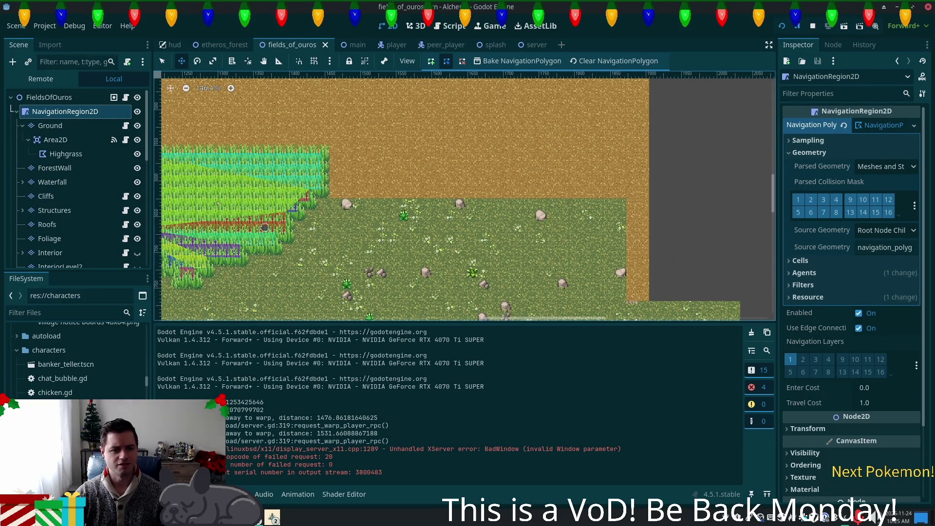
left_click(56, 155)
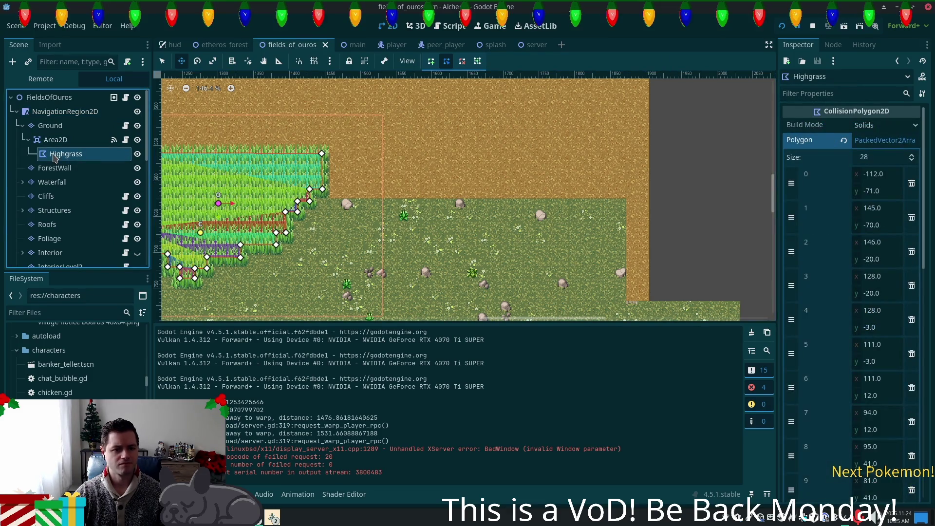
left_click(55, 141)
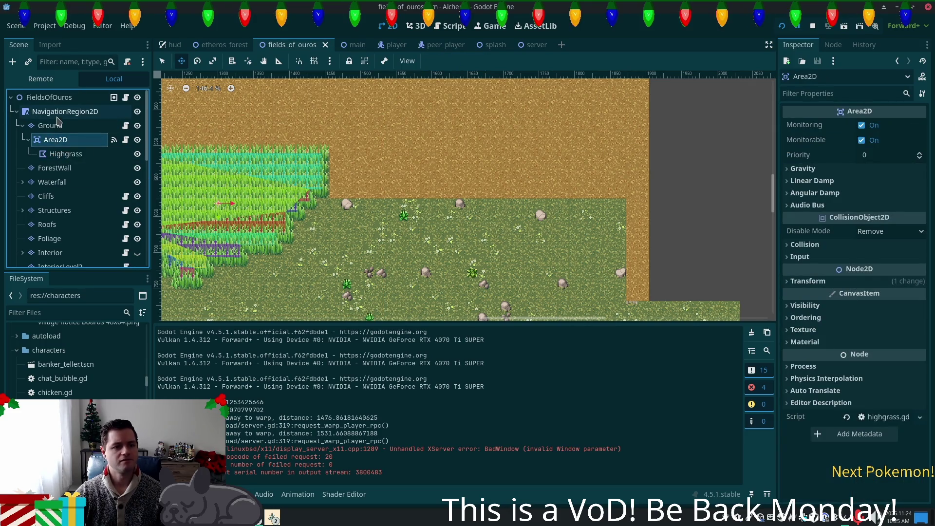
left_click(61, 126)
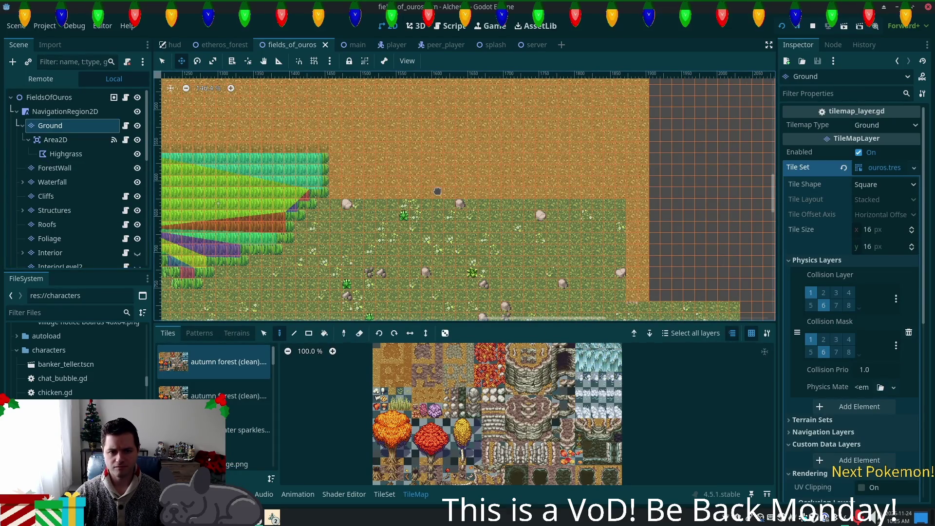
Step: Zoom in on the dirt-and-grass edge and pick a tile from the autumn forest atlas
left_click(426, 333)
scroll(561, 447, "down", 1)
scroll(561, 448, "up", 3)
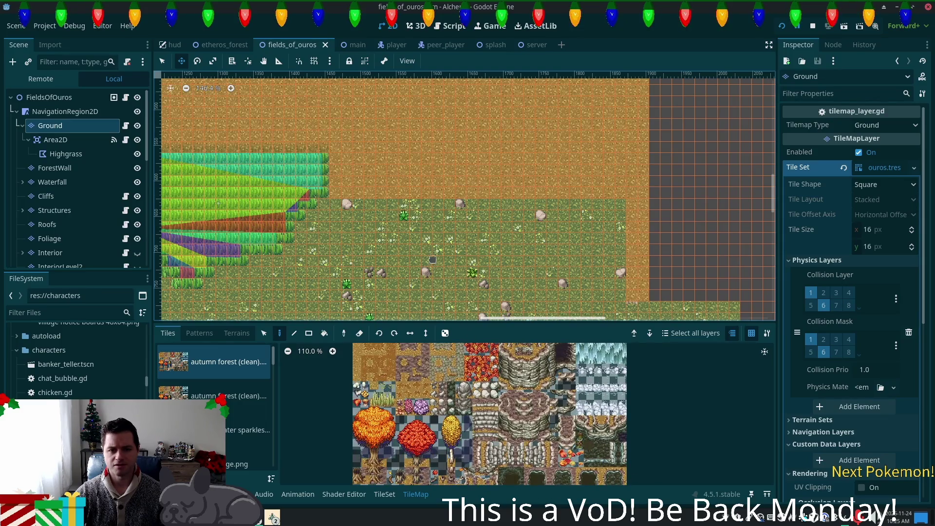
scroll(482, 263, "down", 3)
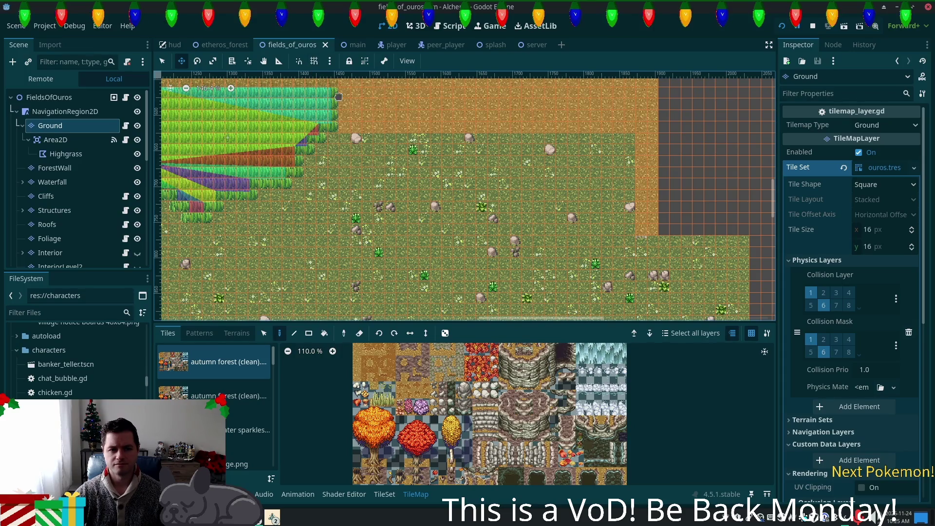
scroll(337, 114, "up", 2)
scroll(358, 136, "up", 4)
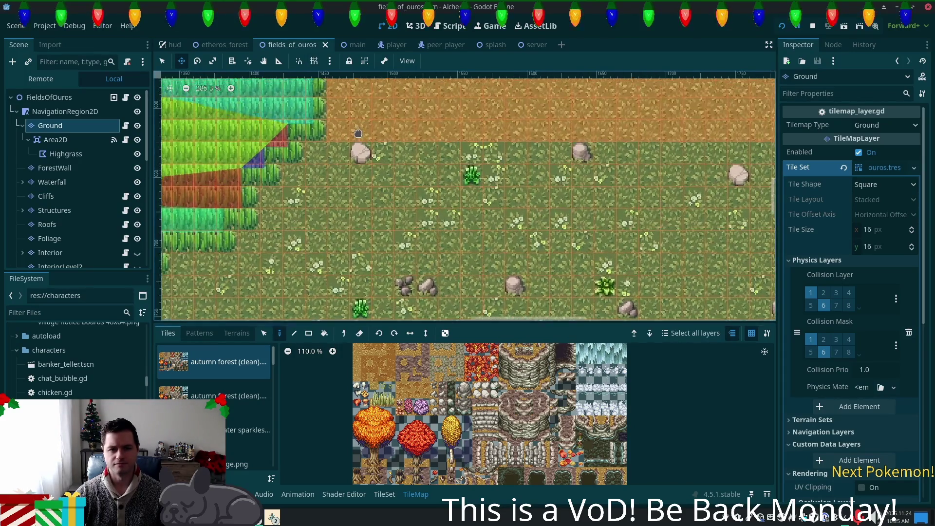
left_click_drag(360, 157, 370, 206)
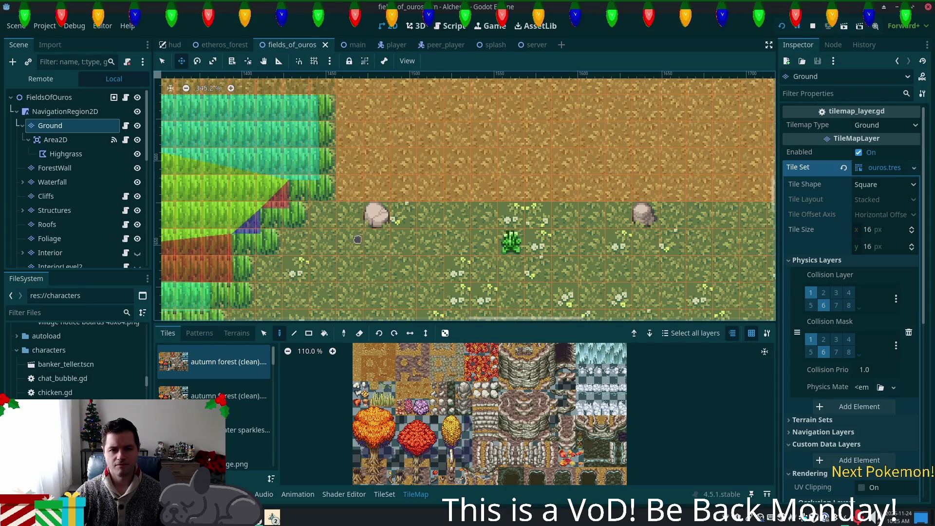
left_click(614, 480)
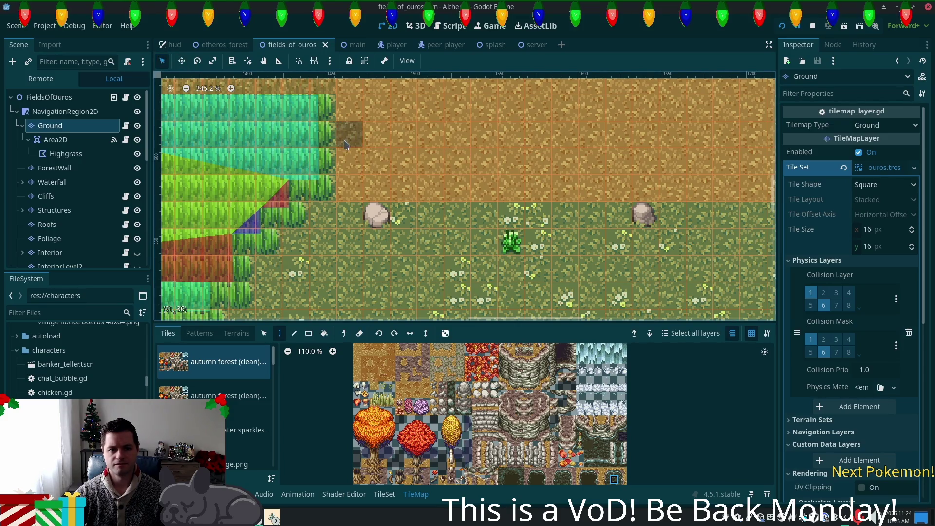
Step: Switch the tile palette to summer forest.png and pick a pond water tile
scroll(556, 440, "down", 4)
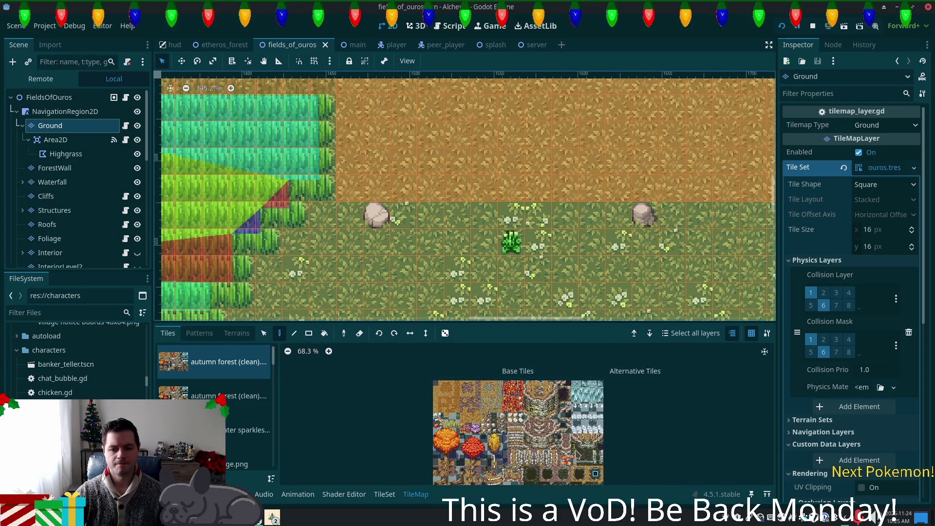
scroll(557, 440, "down", 2)
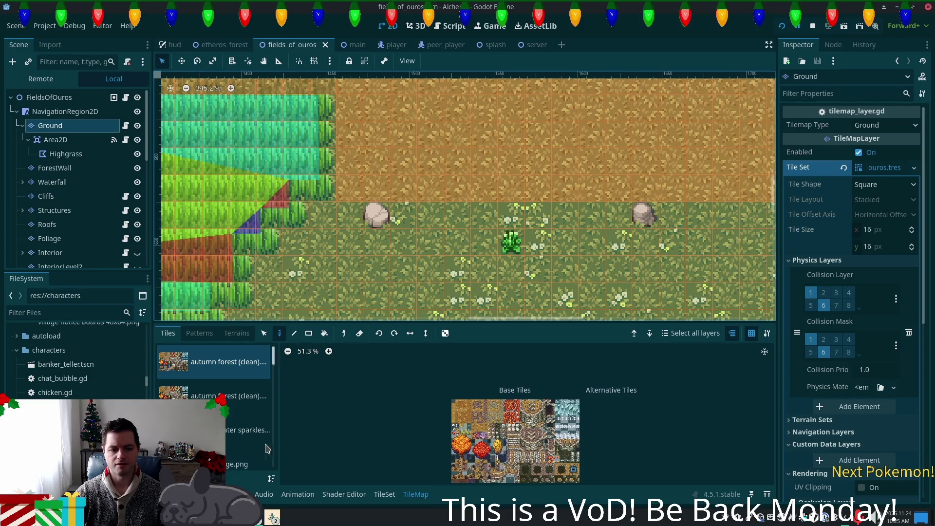
scroll(270, 446, "down", 5)
scroll(267, 438, "down", 5)
scroll(270, 458, "up", 2)
scroll(231, 445, "up", 1)
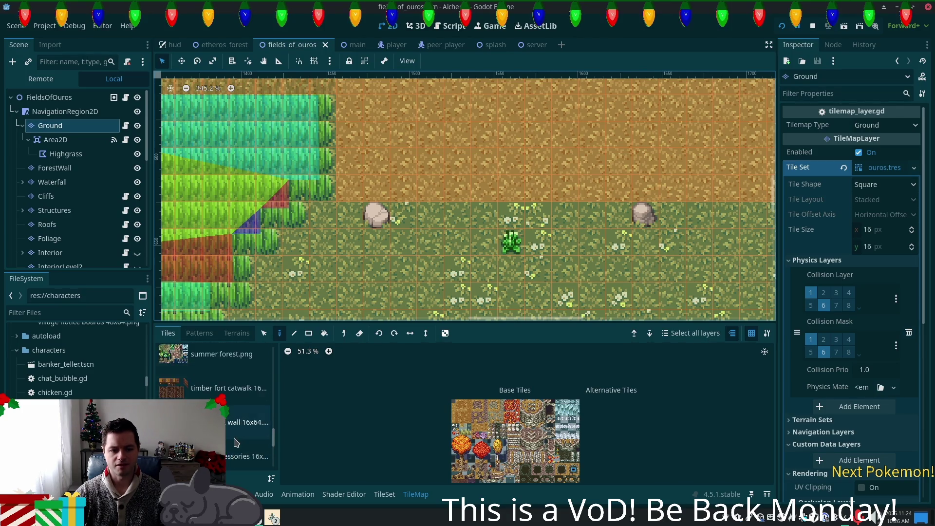
left_click(221, 369)
scroll(560, 465, "up", 8)
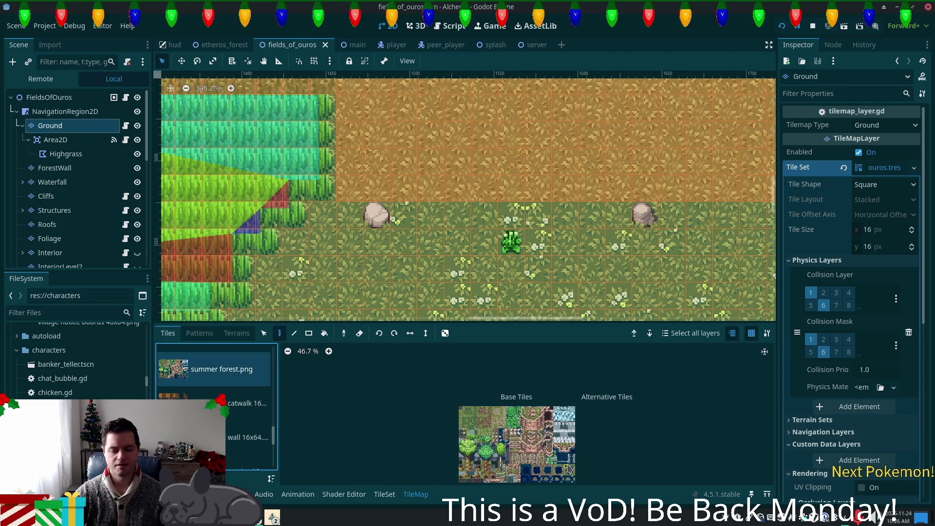
scroll(566, 471, "up", 8)
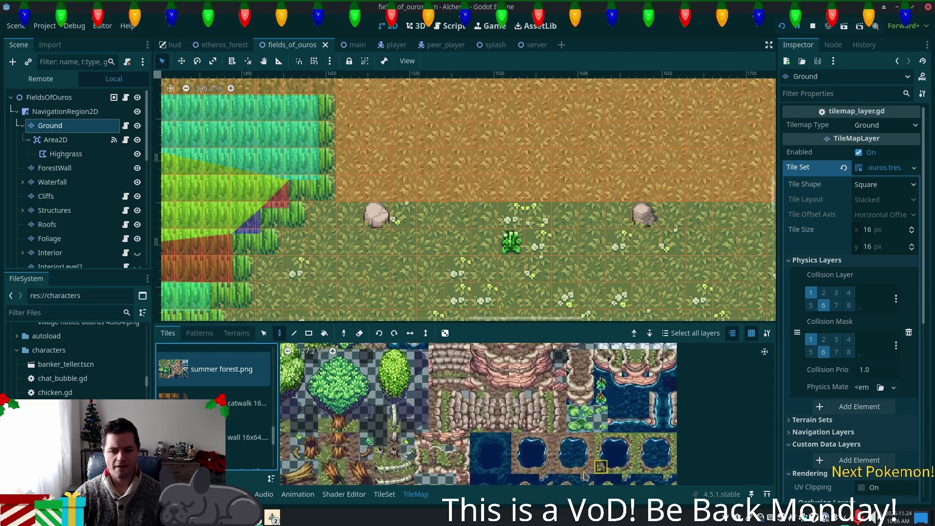
left_click(688, 446)
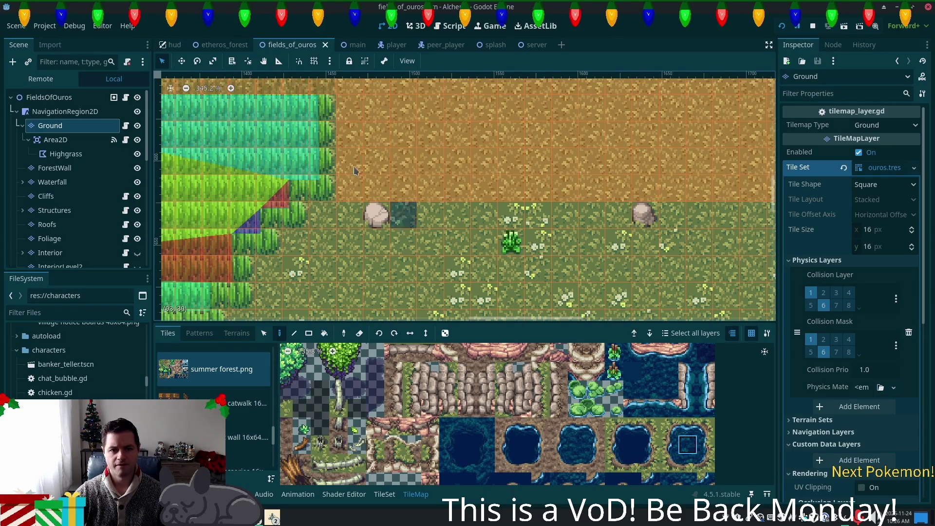
Step: Paint a water tile with a rocky water-edge tile below it at the grass edge
left_click(349, 161)
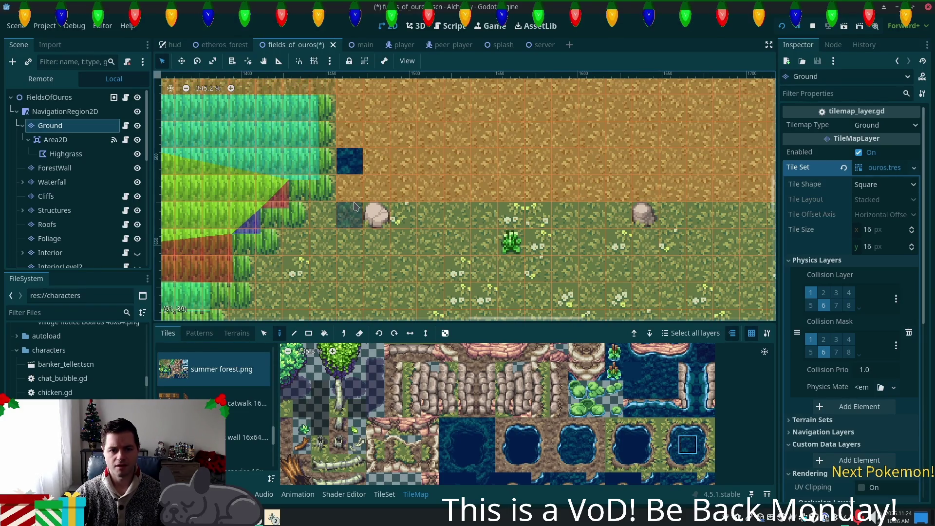
left_click(677, 469)
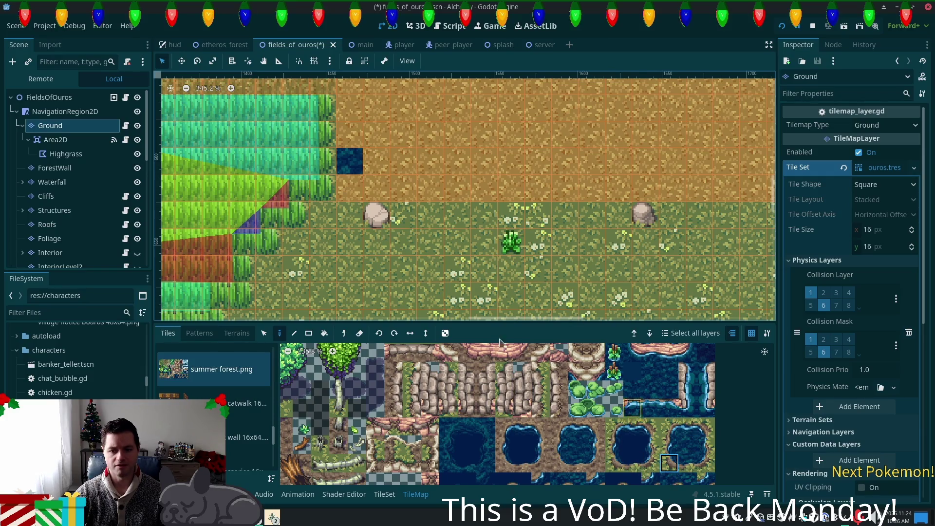
left_click(354, 191)
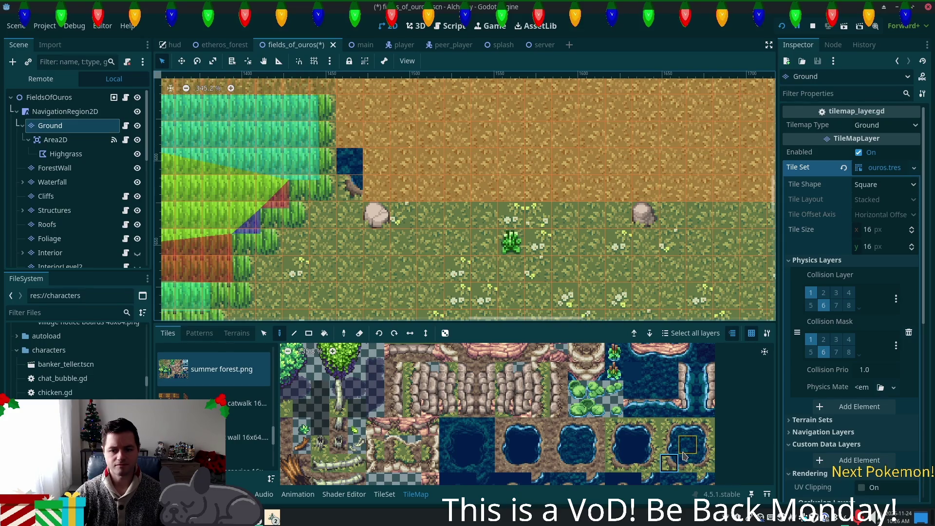
Step: Pick another summer forest water tile, then switch the palette to autumn forest (clean)
scroll(680, 446, "down", 2)
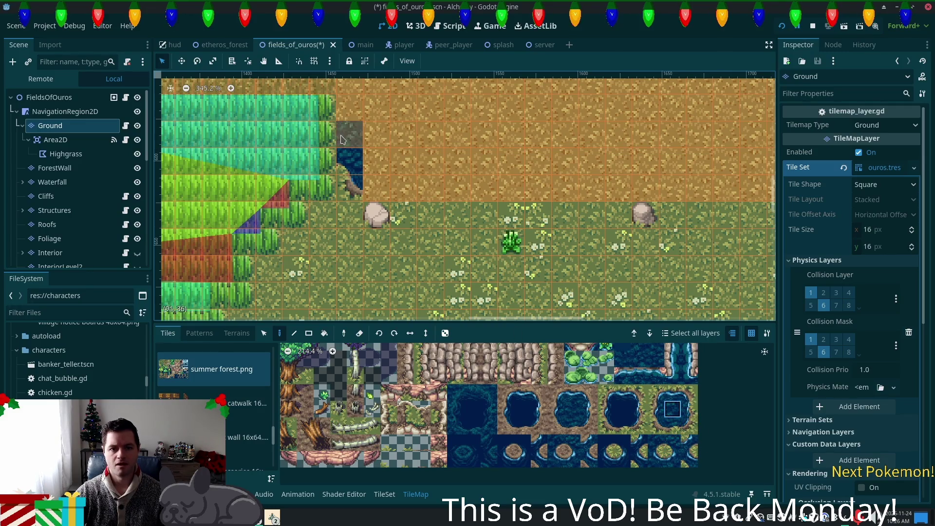
scroll(541, 195, "up", 3)
scroll(546, 74, "up", 1)
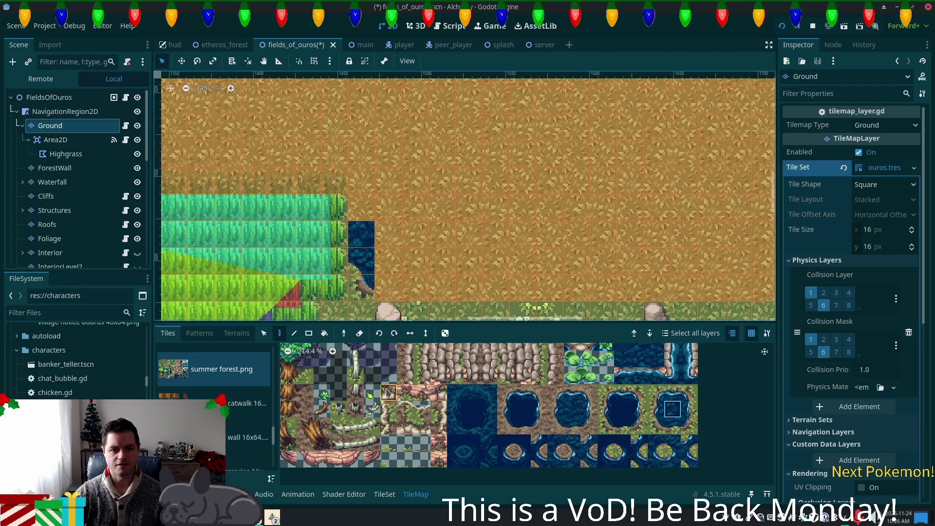
left_click(372, 392)
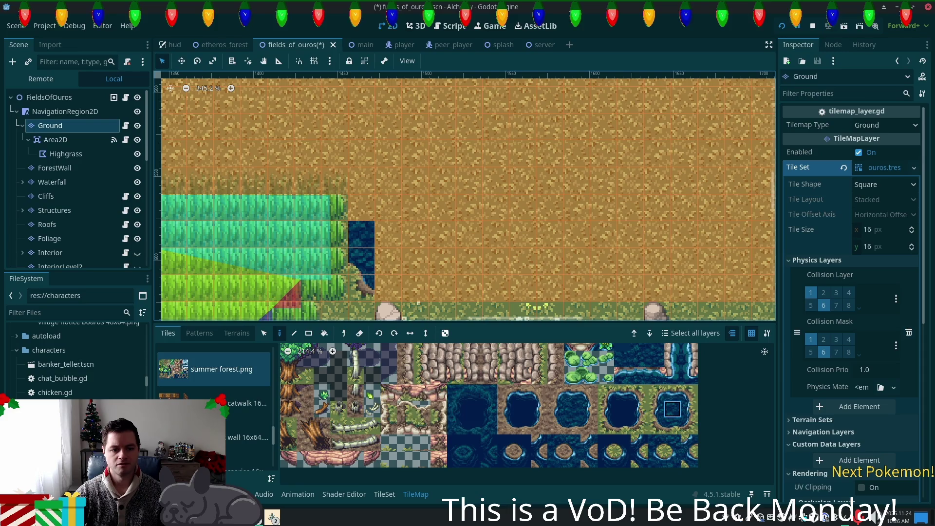
scroll(214, 394, "up", 5)
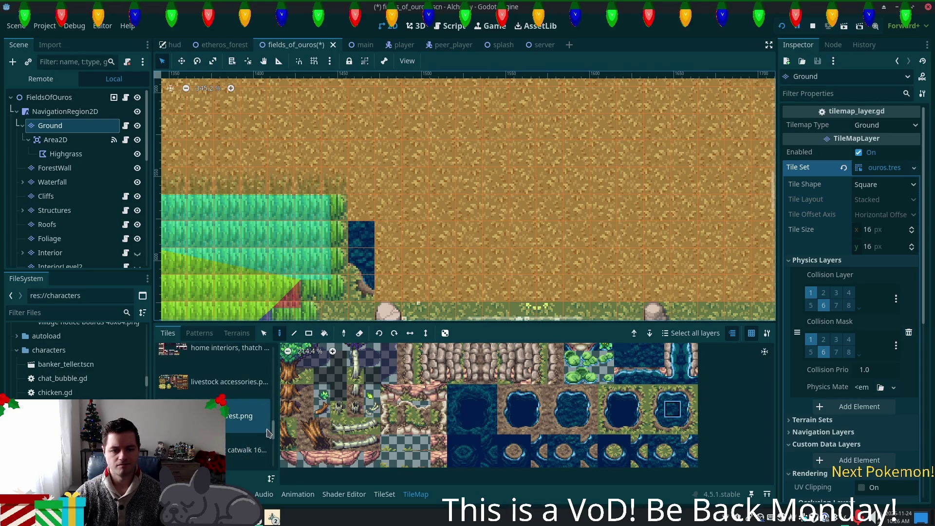
left_click(193, 376)
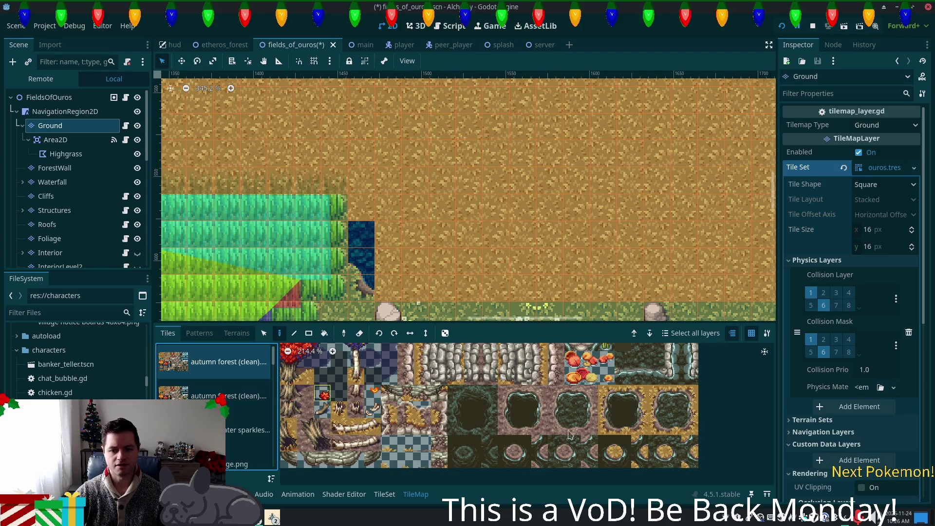
Step: Place dark cliff tiles from the autumn forest atlas just above the water
left_click(661, 413)
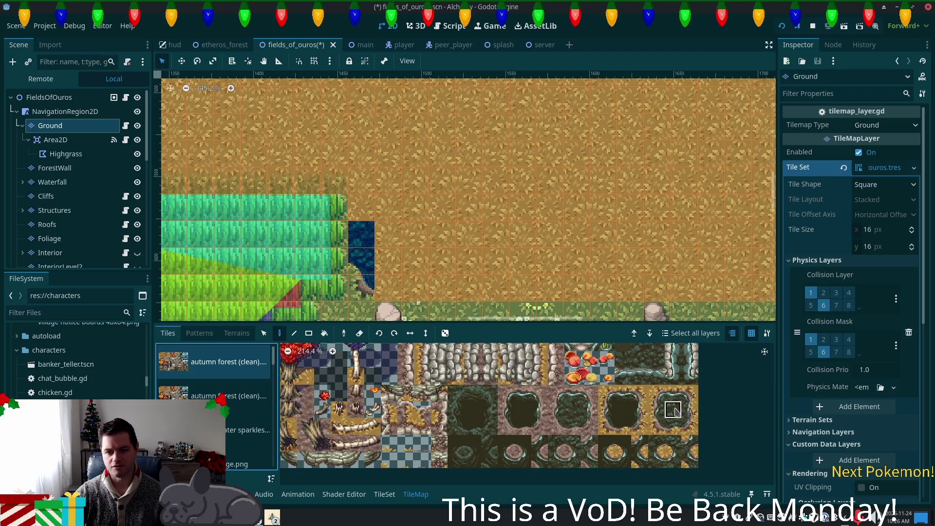
left_click(671, 463)
left_click(361, 208)
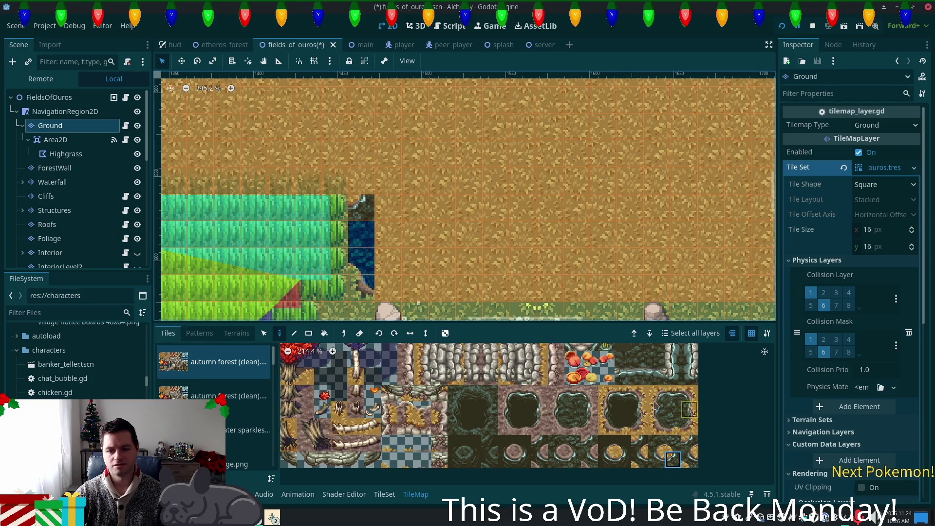
left_click_drag(656, 393, 640, 376)
left_click(377, 188)
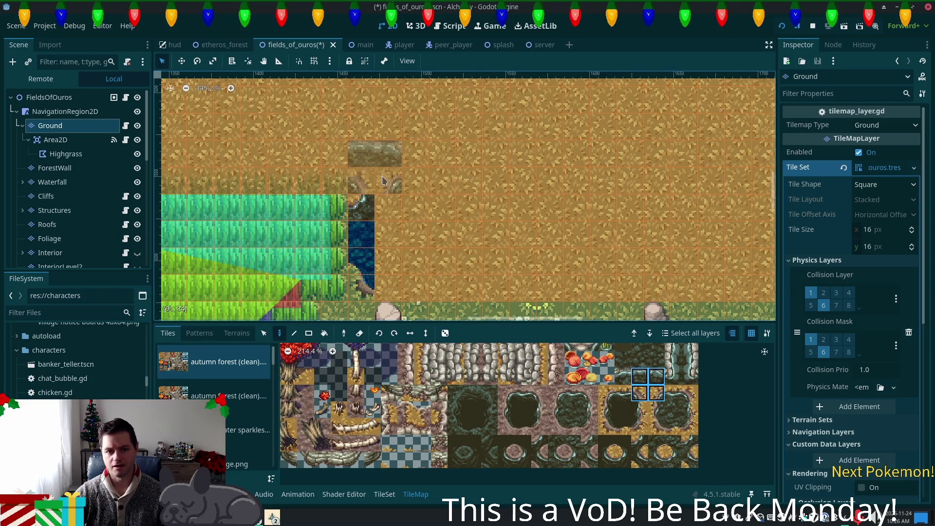
Step: Paint straight cliff-edge tiles stacked upward above the water column
left_click(673, 393)
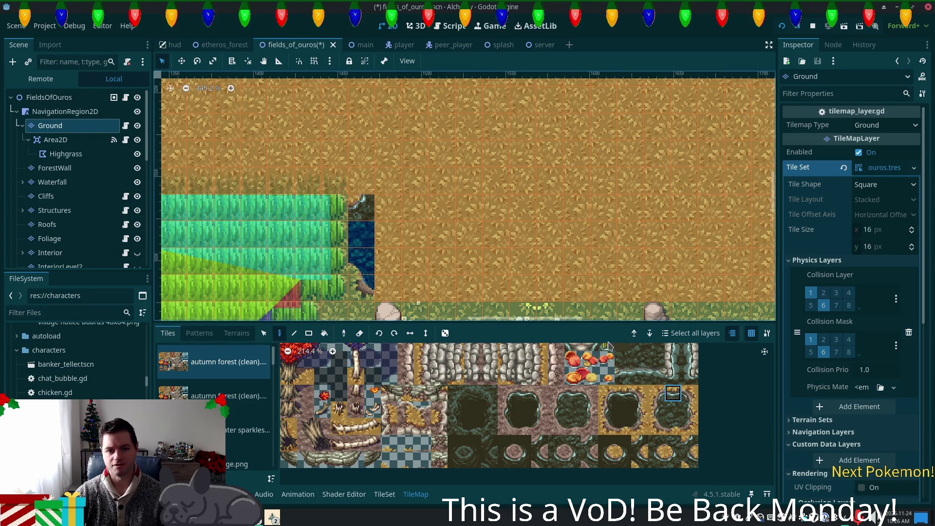
left_click(656, 409)
left_click(362, 177)
left_click_drag(656, 376, 656, 393)
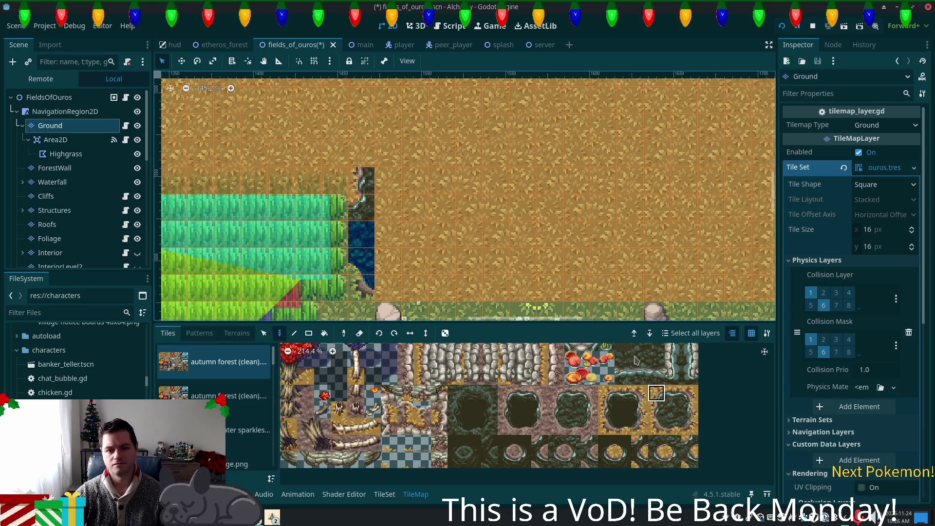
left_click(657, 392)
left_click(363, 155)
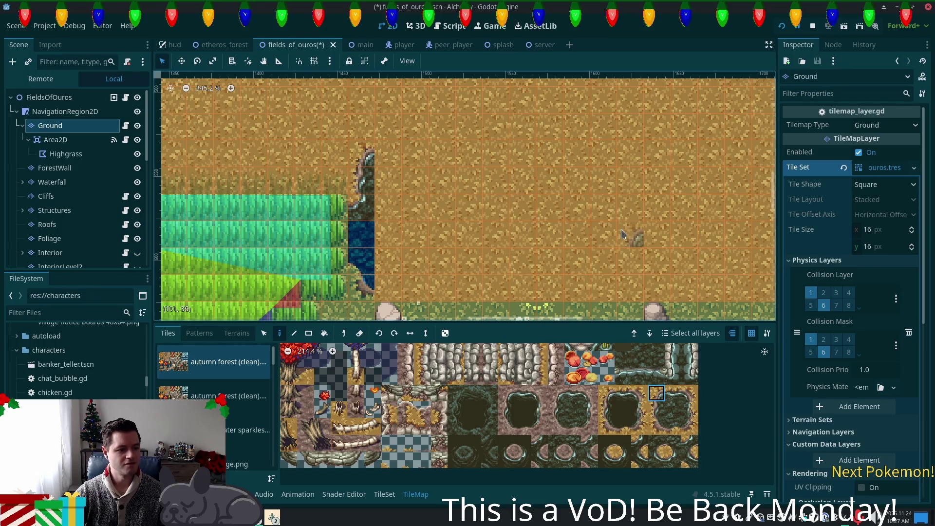
Step: Add a dark cliff corner at the next step with a cliff-top tile above it
scroll(539, 209, "down", 1)
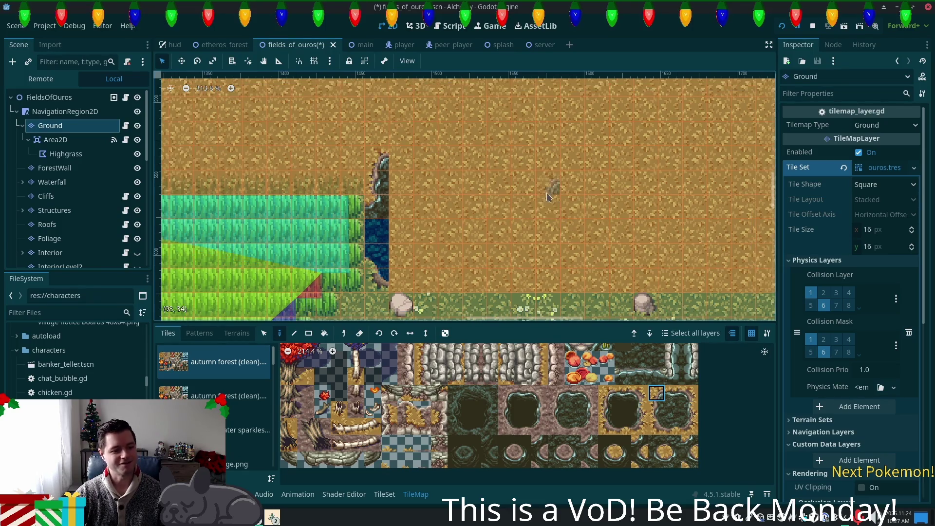
left_click_drag(517, 164, 489, 225)
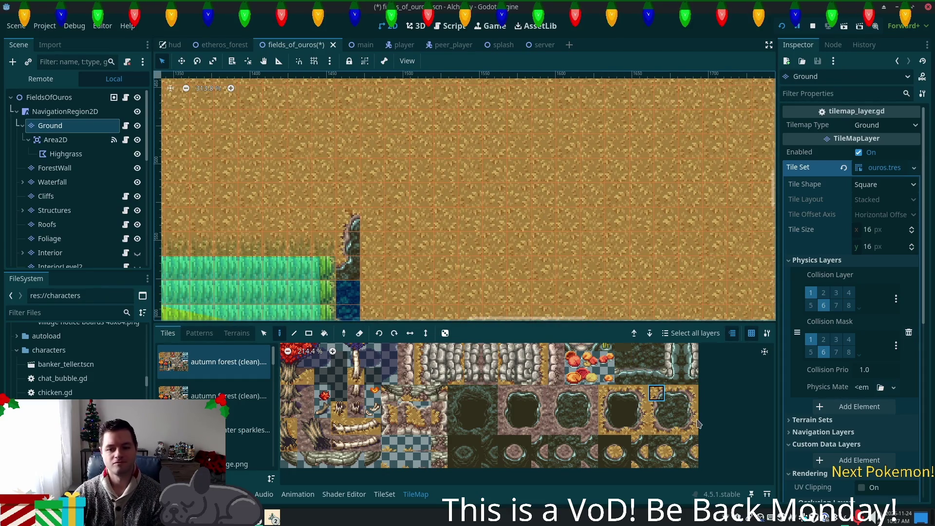
left_click(673, 459)
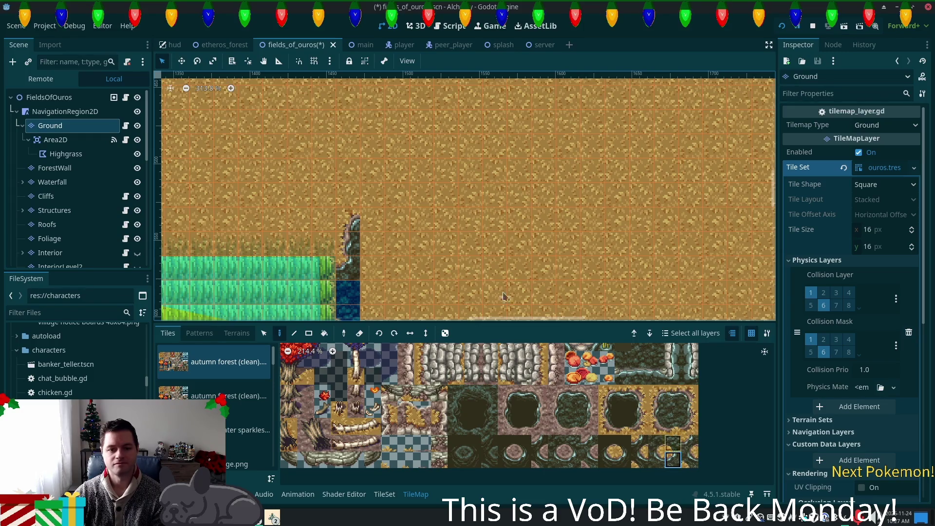
left_click(377, 217)
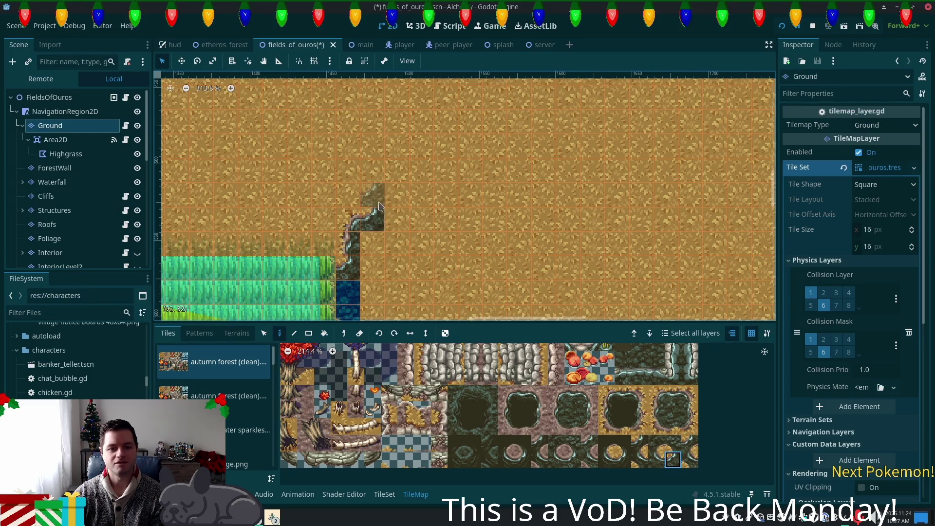
left_click(661, 415)
left_click(375, 195)
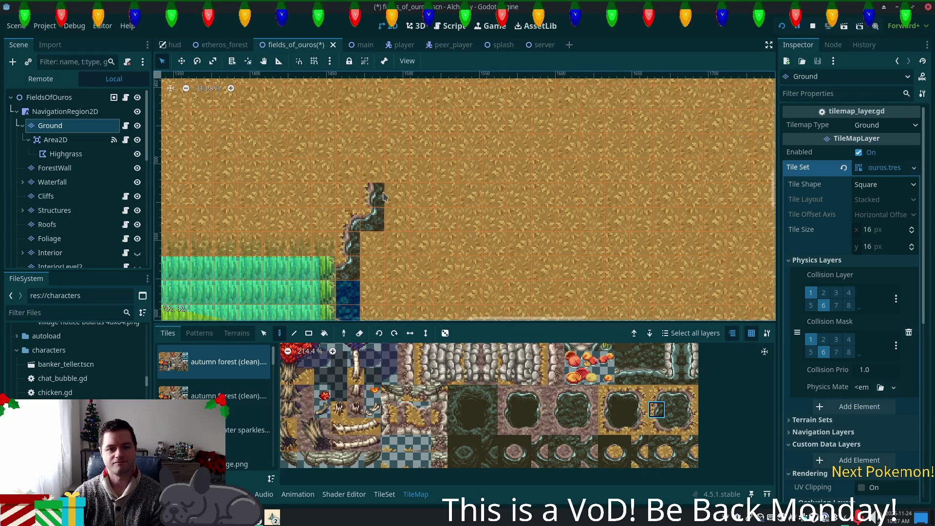
Step: Continue the staircase with another edge tile, a corner step, and two more edge tiles upward
left_click(672, 458)
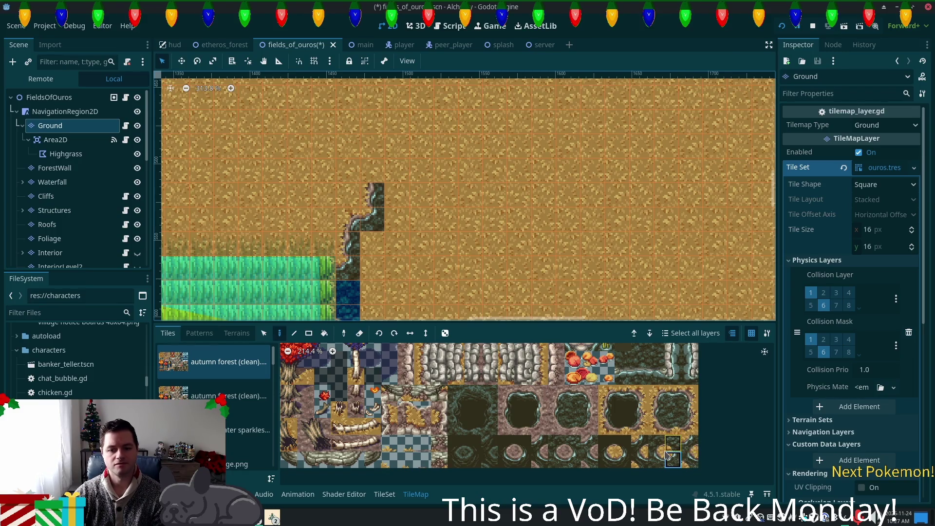
left_click(656, 394)
left_click(375, 173)
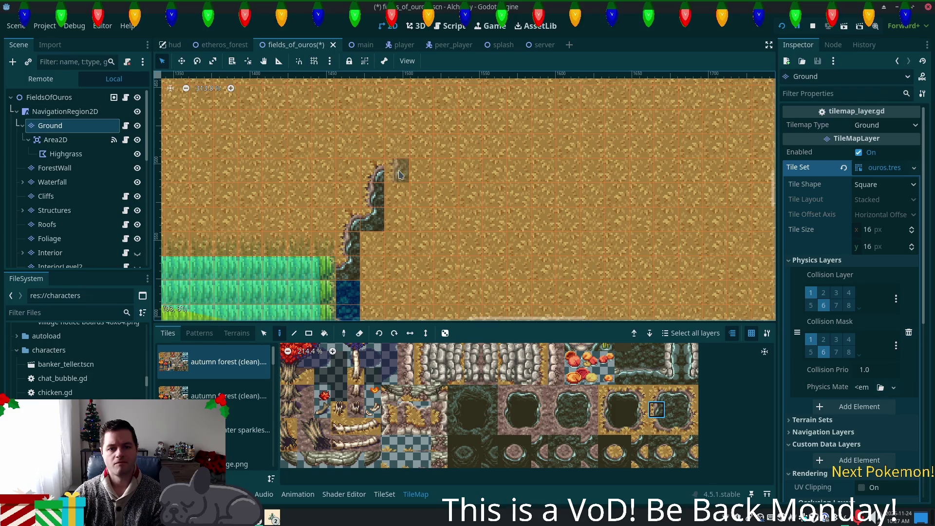
left_click(672, 460)
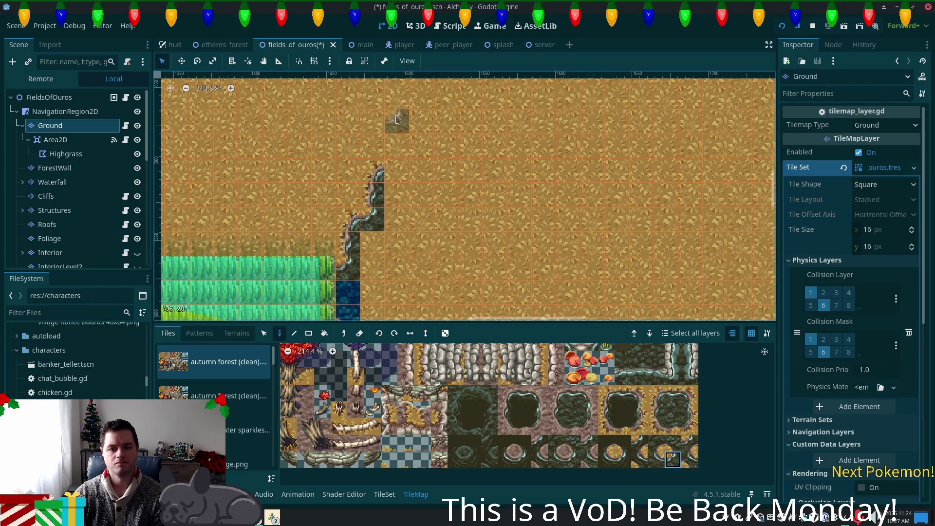
left_click(397, 170)
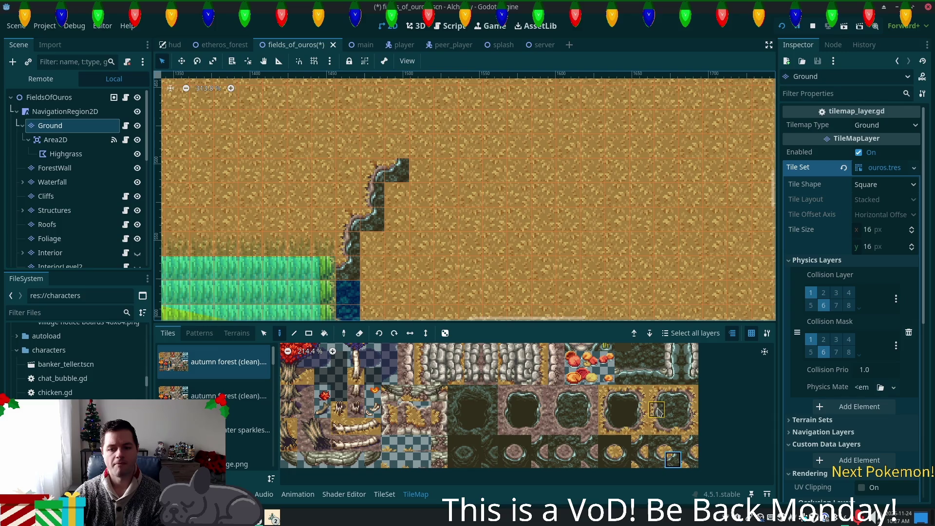
left_click_drag(387, 153, 397, 120)
left_click_drag(643, 219, 640, 313)
left_click_drag(584, 253, 541, 131)
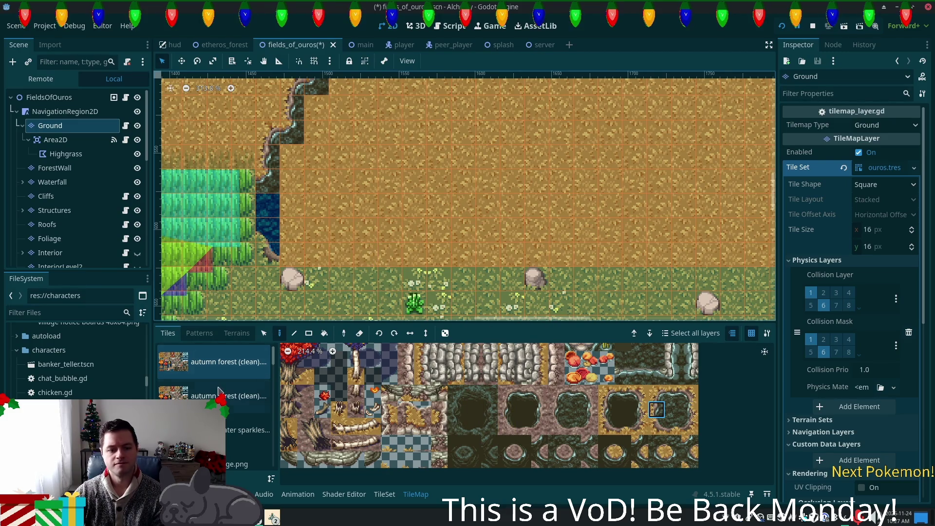
Step: Switch to the summer forest.png water tile and drag-paint a wide pond across the dirt
scroll(236, 428, "down", 1)
scroll(236, 424, "down", 5)
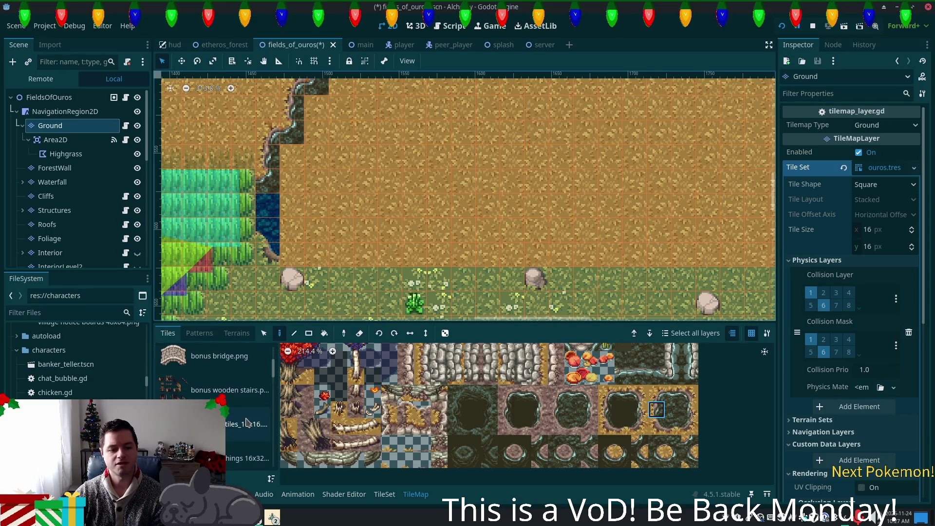
scroll(236, 409, "down", 5)
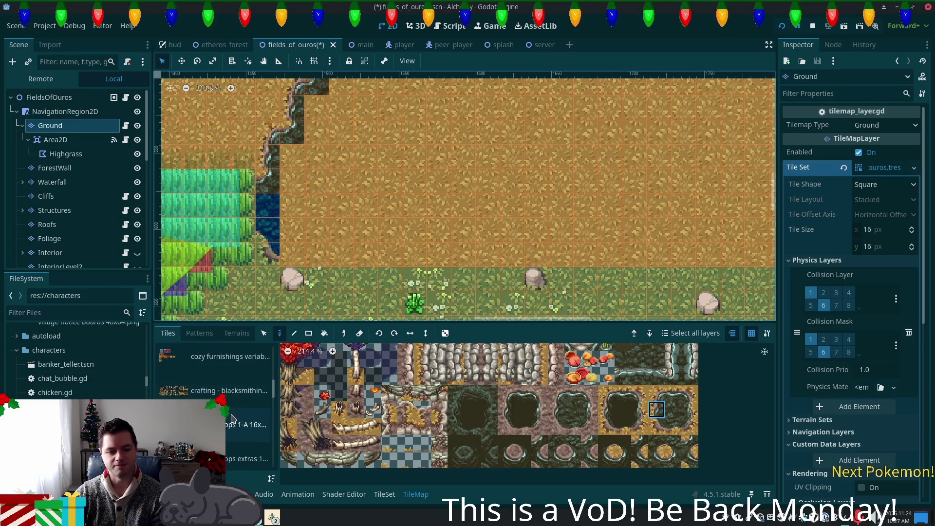
scroll(229, 443, "down", 4)
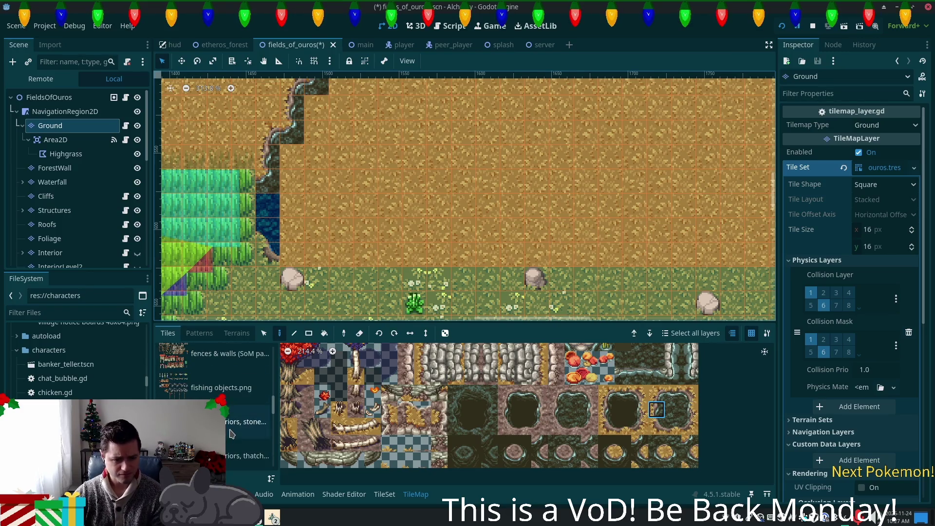
scroll(230, 437, "down", 2)
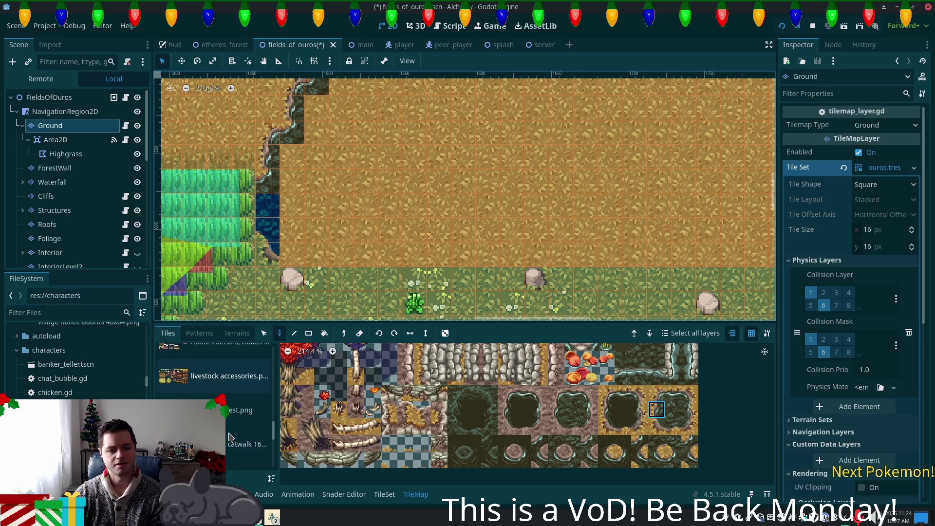
left_click(239, 410)
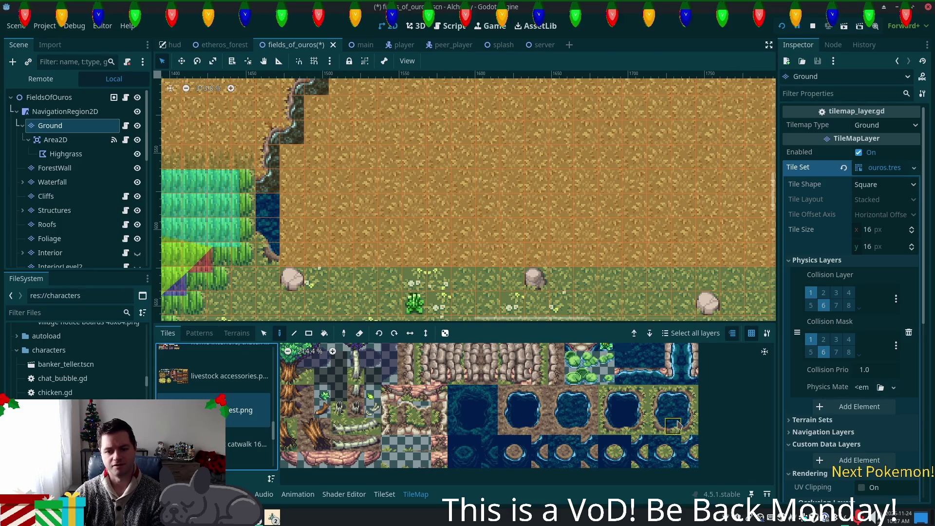
mouse_move(291, 205)
left_mouse_down()
mouse_move(316, 181)
mouse_move(351, 182)
mouse_move(337, 207)
mouse_move(409, 168)
mouse_move(370, 156)
mouse_move(467, 155)
mouse_move(394, 131)
mouse_move(490, 109)
mouse_move(463, 180)
mouse_move(512, 153)
mouse_move(317, 229)
mouse_move(439, 229)
mouse_move(436, 202)
mouse_move(512, 180)
mouse_move(475, 229)
mouse_move(633, 204)
mouse_move(615, 182)
mouse_move(584, 204)
left_mouse_up()
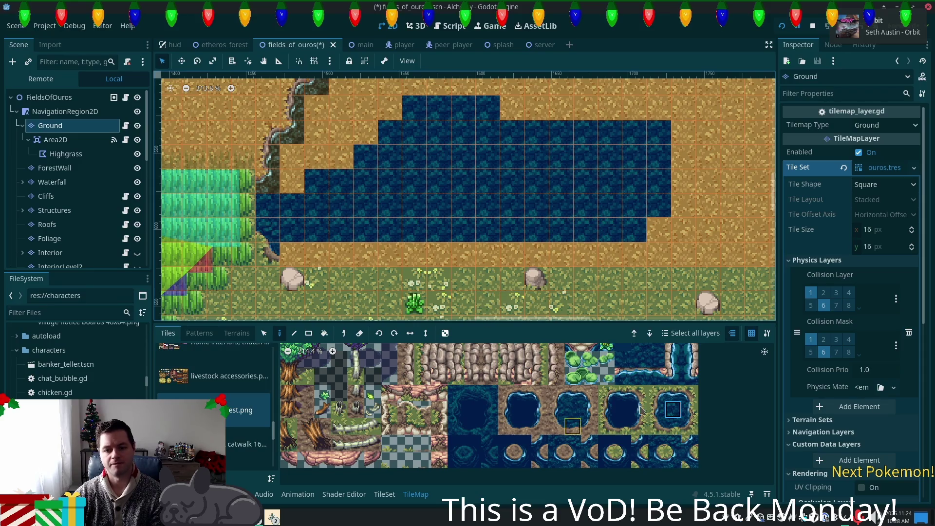
Step: Switch the tile palette back to autumn forest (clean)
scroll(254, 412, "up", 5)
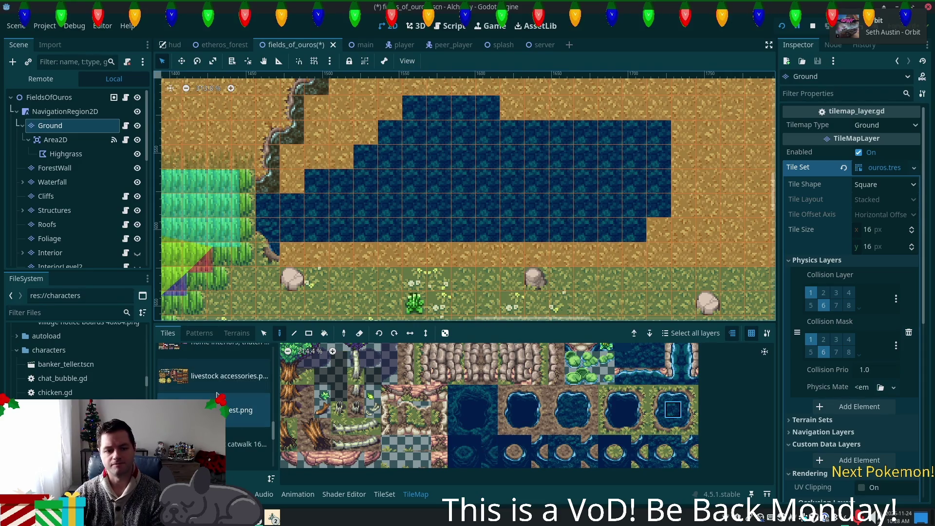
scroll(232, 404, "up", 5)
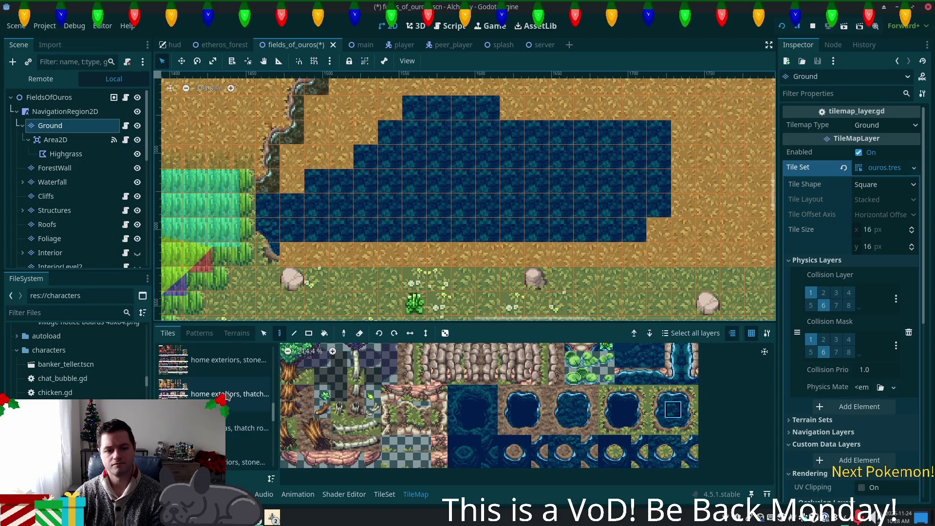
scroll(225, 400, "up", 5)
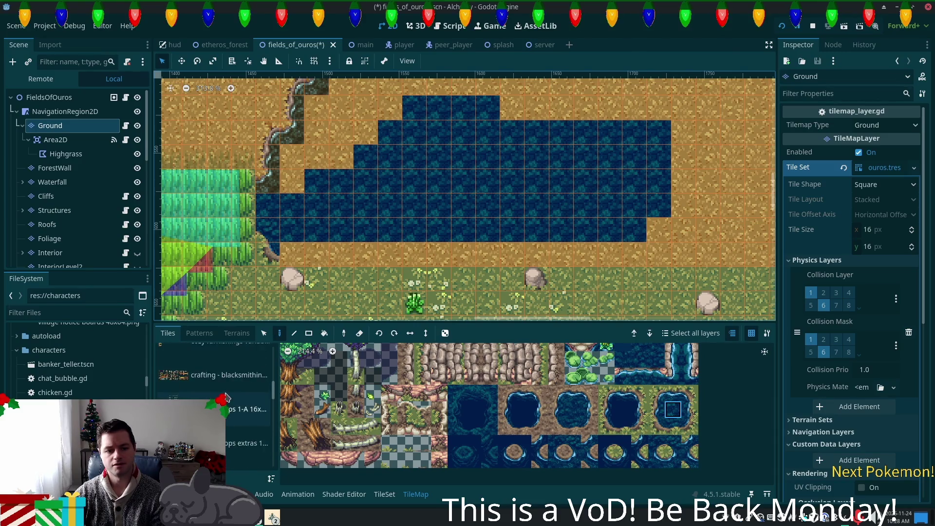
left_click(220, 371)
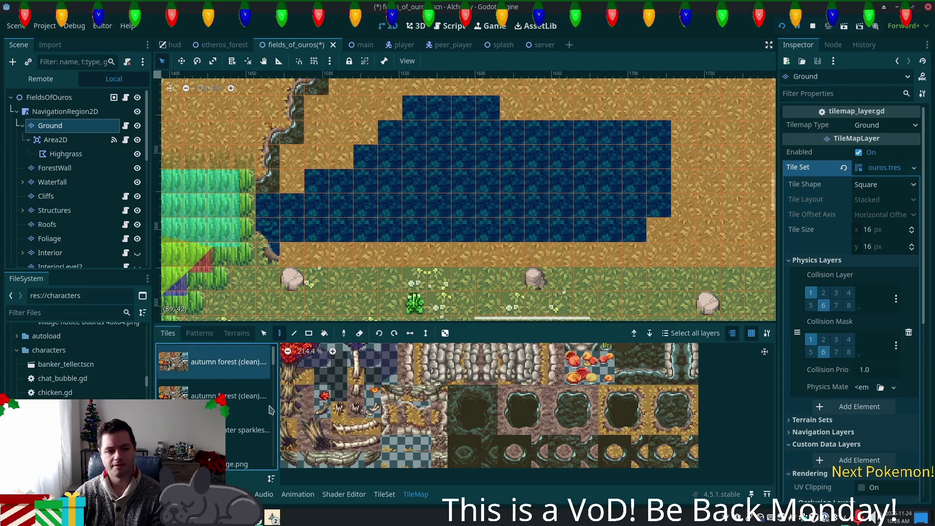
Step: Pick a dark cliff tile and paint it across the upper rows and further down
left_click(669, 415)
mouse_move(316, 132)
left_mouse_down()
mouse_move(292, 180)
mouse_move(329, 137)
mouse_move(343, 147)
mouse_move(370, 108)
mouse_move(394, 108)
left_mouse_up()
scroll(586, 214, "up", 1)
scroll(585, 215, "up", 3)
mouse_move(328, 231)
left_mouse_down()
mouse_move(354, 205)
mouse_move(354, 176)
mouse_move(427, 180)
mouse_move(305, 229)
mouse_move(409, 185)
mouse_move(331, 183)
left_mouse_up()
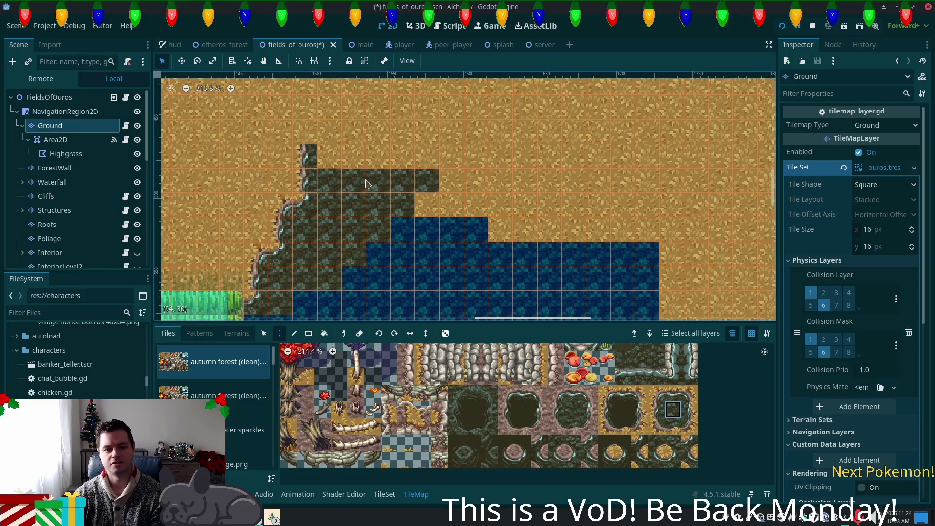
Step: Paint another long row of dark cliff-top tiles above the pond
scroll(497, 275, "down", 5)
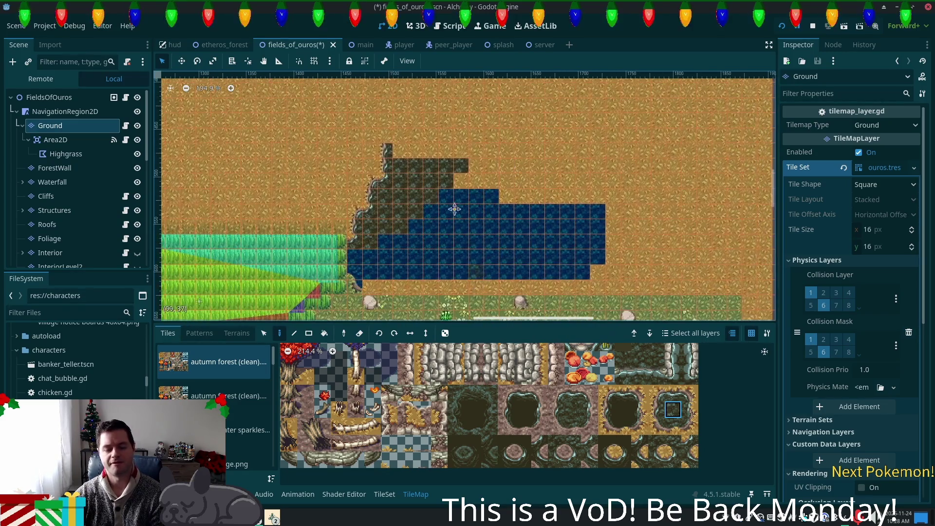
scroll(487, 146, "down", 3)
scroll(487, 146, "right", 2)
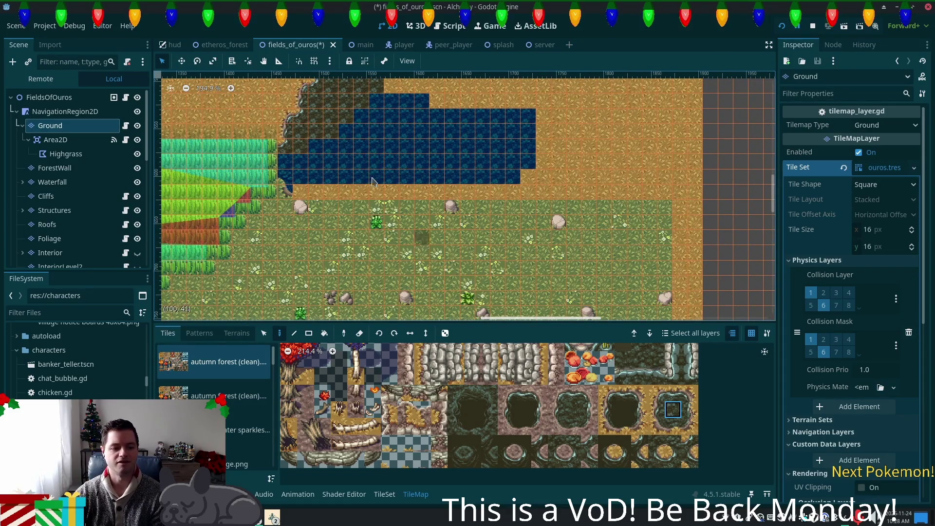
scroll(453, 268, "up", 3)
scroll(424, 266, "up", 2)
scroll(424, 267, "up", 2)
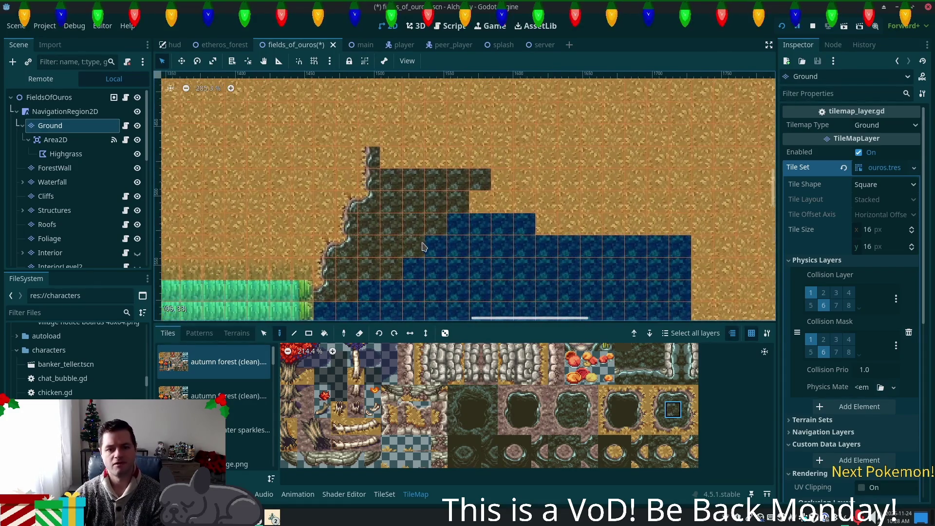
mouse_move(392, 157)
left_mouse_down()
mouse_move(438, 158)
mouse_move(421, 150)
mouse_move(399, 158)
mouse_move(560, 182)
mouse_move(546, 137)
mouse_move(486, 169)
mouse_move(502, 202)
mouse_move(638, 112)
mouse_move(524, 90)
left_mouse_up()
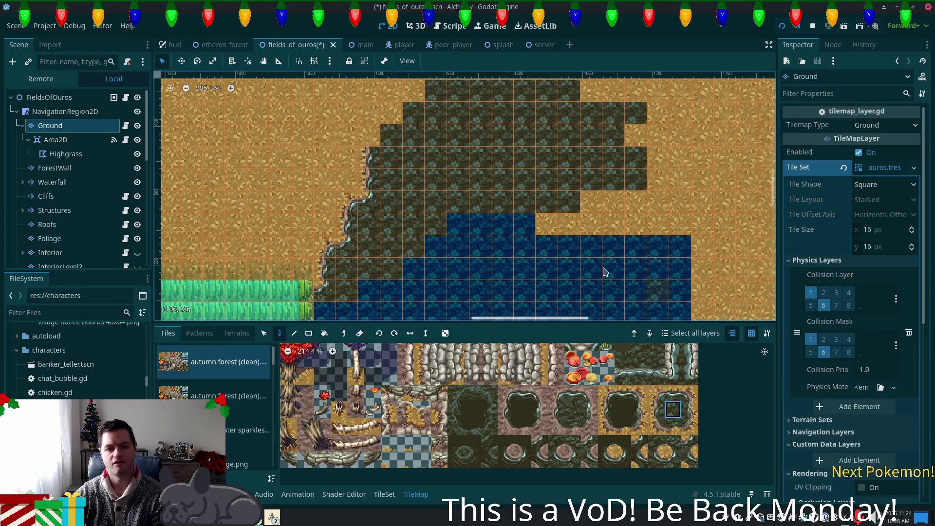
scroll(545, 224, "down", 5)
scroll(249, 180, "right", 3)
scroll(249, 180, "up", 2)
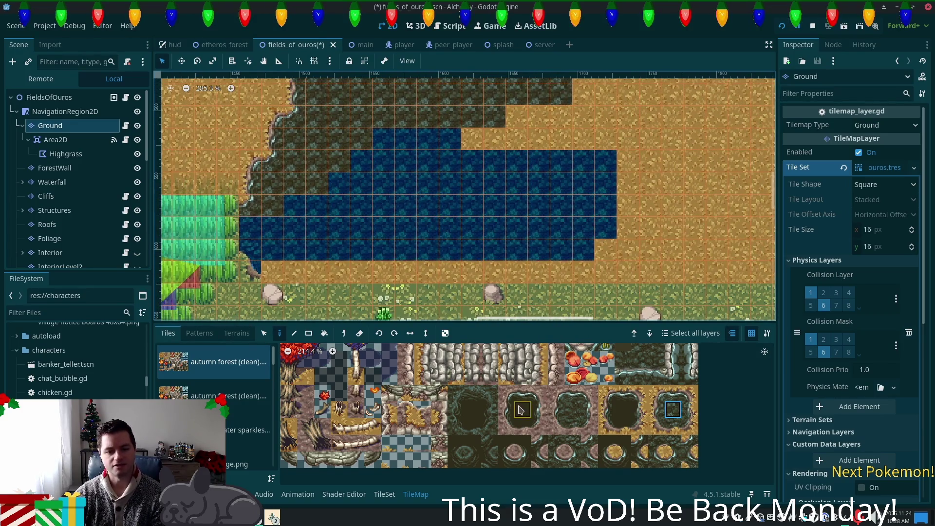
scroll(692, 449, "up", 2)
scroll(692, 448, "up", 3)
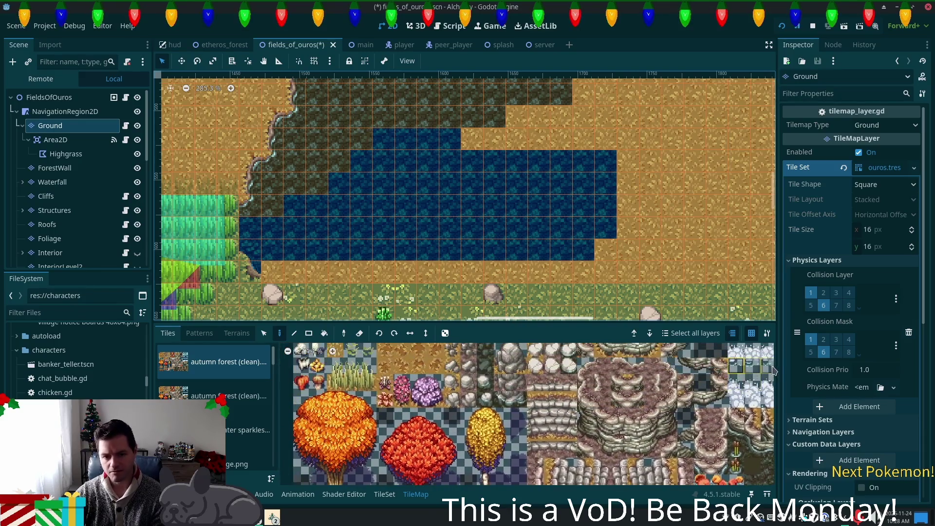
Step: Switch the palette to summer forest.png, pick a tile beside the water, then select FieldsOfOuros
left_click(486, 365)
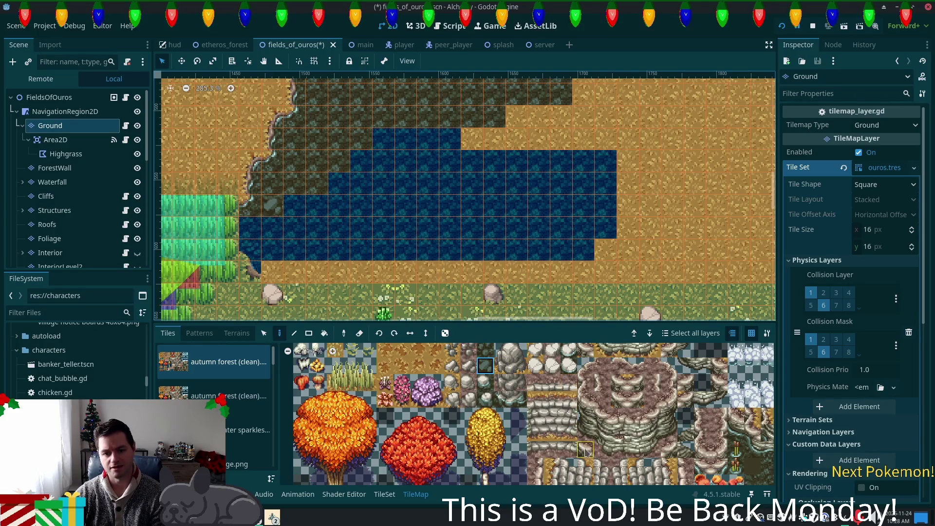
scroll(268, 429, "down", 5)
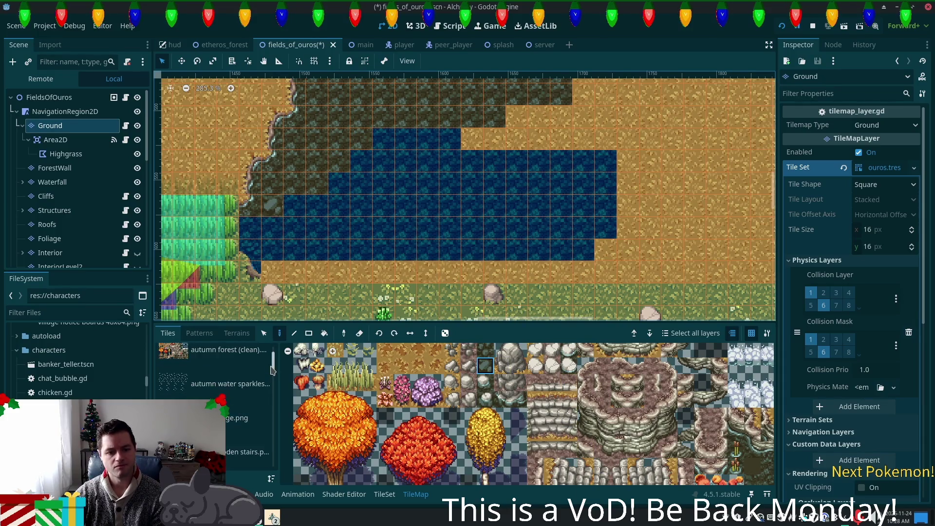
scroll(267, 429, "down", 5)
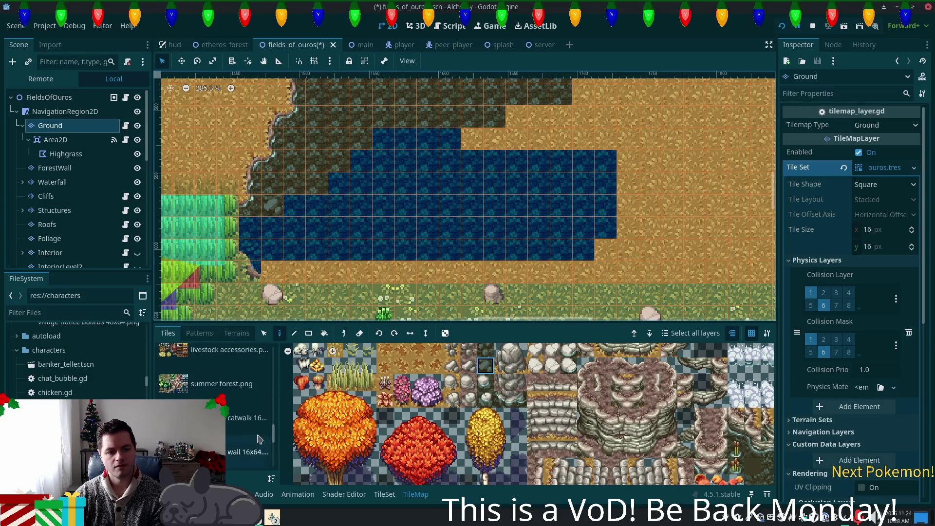
left_click(221, 384)
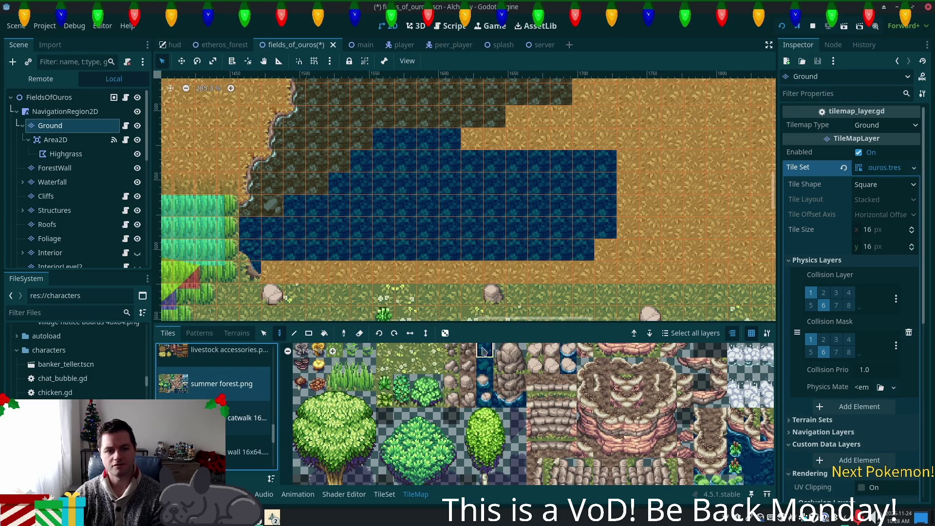
left_click(485, 365)
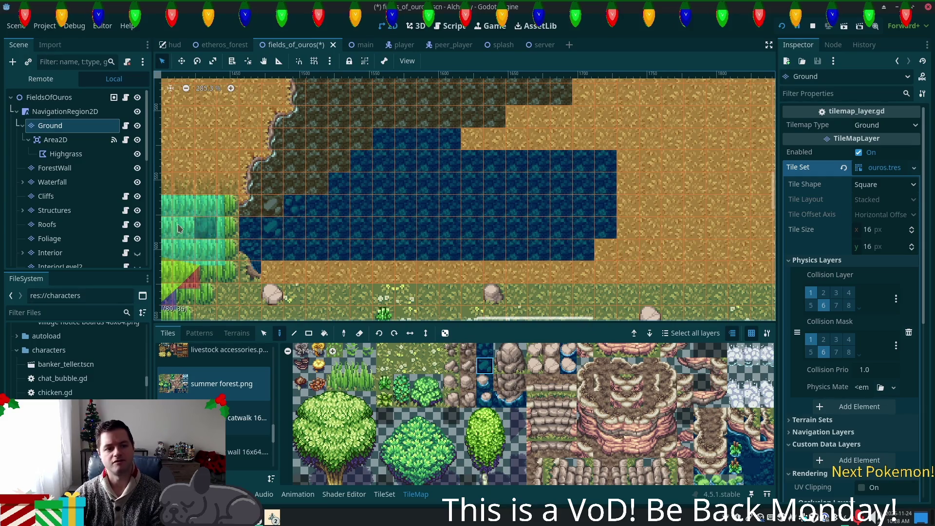
left_click(49, 97)
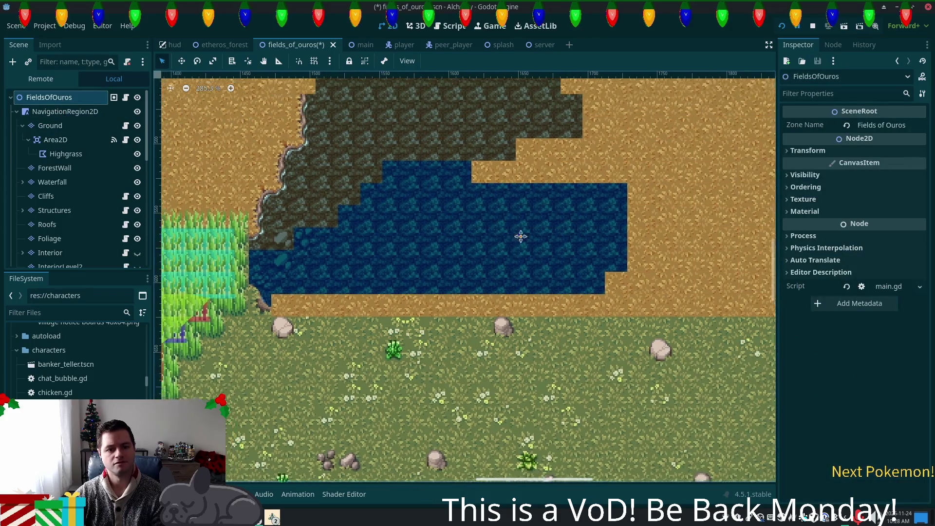
left_click_drag(521, 237, 643, 283)
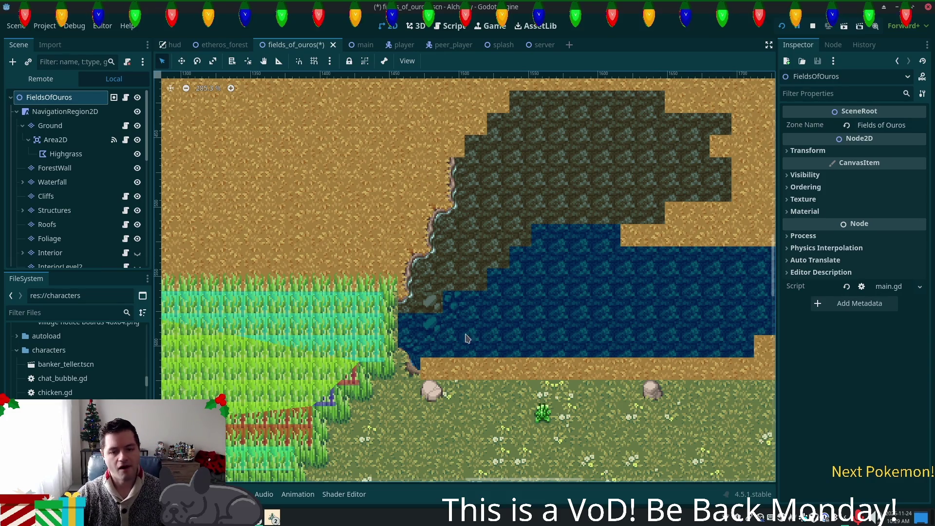
left_click(49, 126)
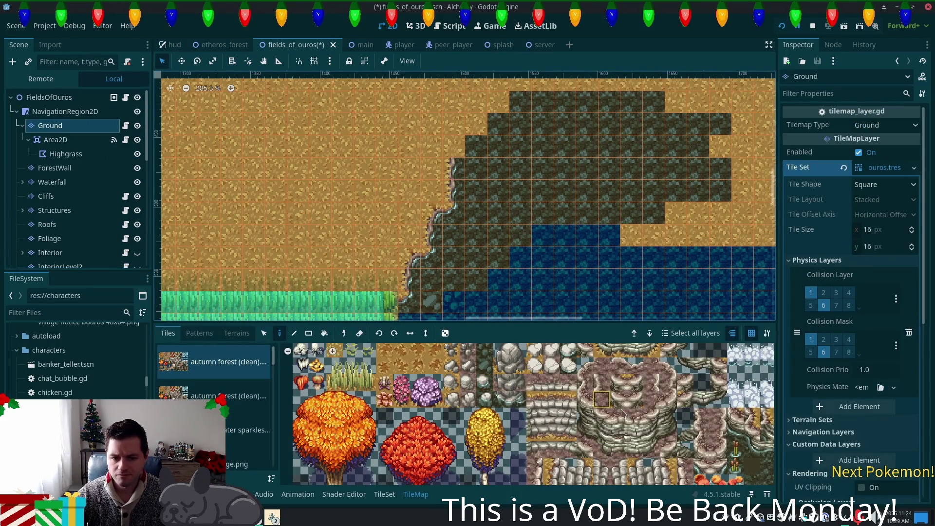
Step: Scroll the tile sources and switch the palette to summer forest.png
scroll(229, 380, "down", 1)
scroll(229, 380, "down", 5)
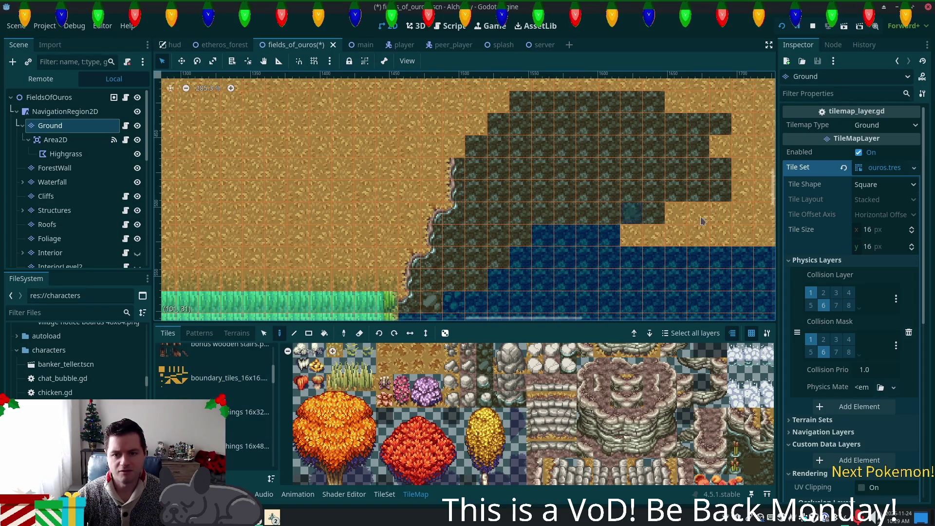
scroll(267, 447, "down", 5)
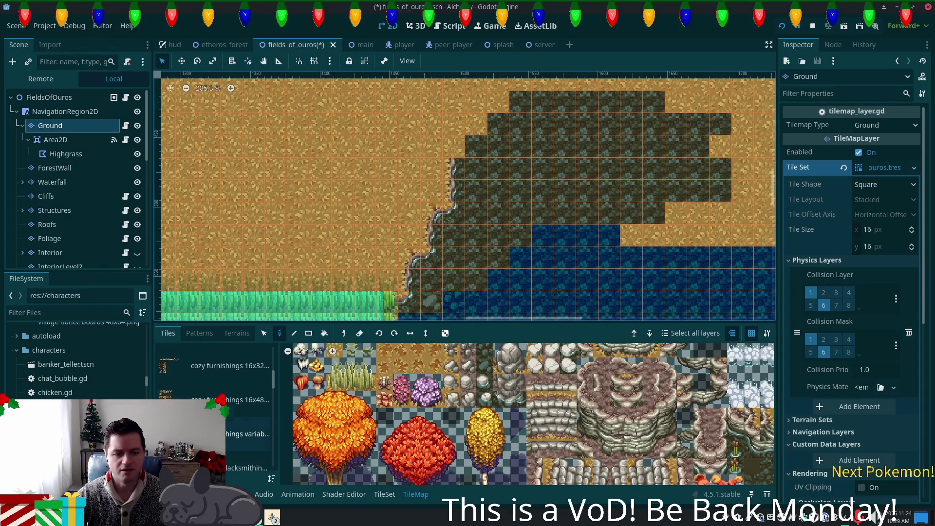
left_click_drag(273, 390, 273, 428)
left_click(246, 421)
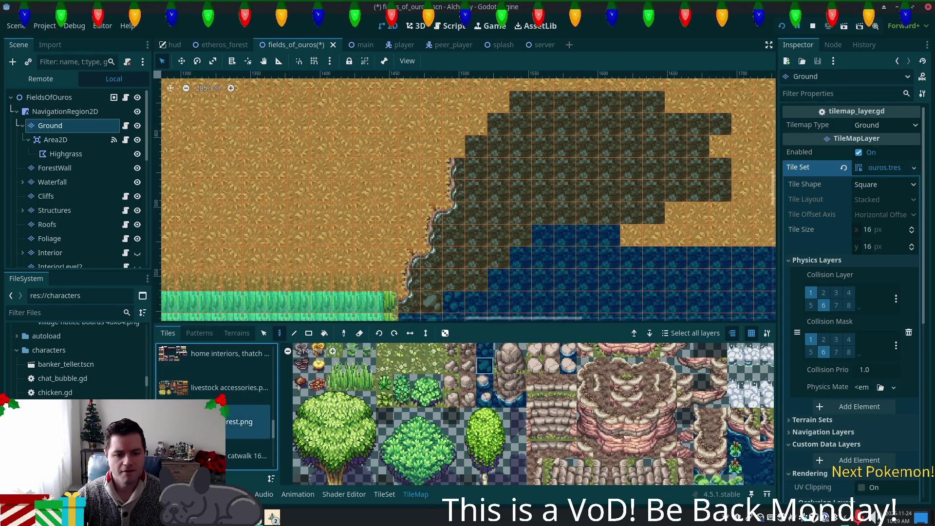
scroll(531, 403, "down", 10)
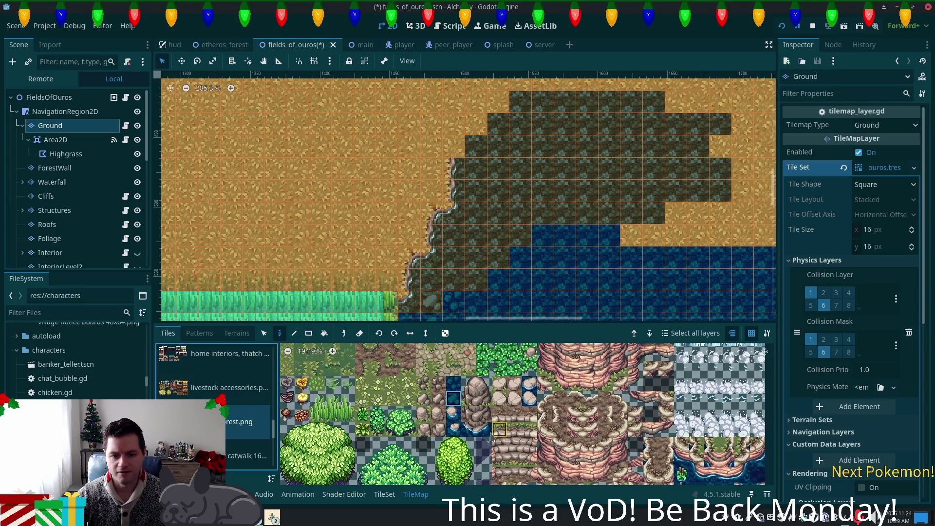
scroll(458, 424, "up", 5)
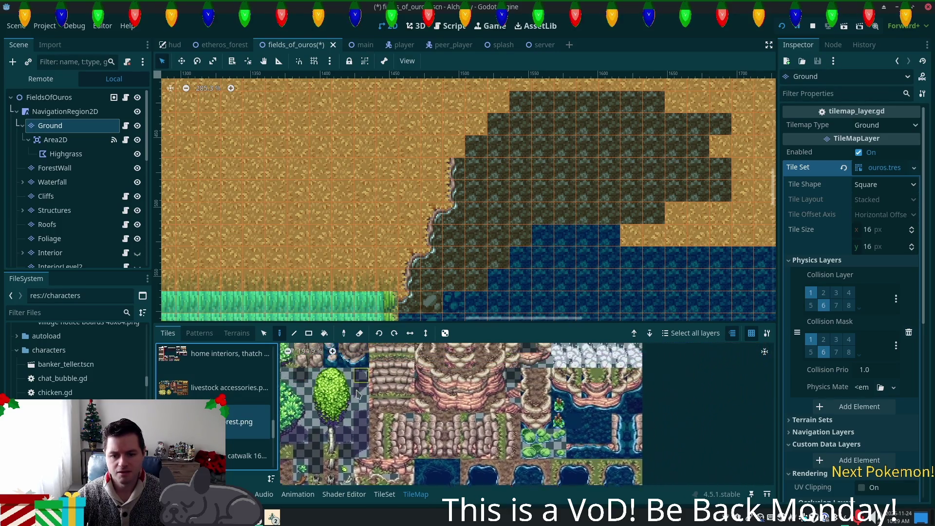
Step: Paint a plant tile at two spots along the pond's left edge
left_click(534, 405)
left_click(454, 278)
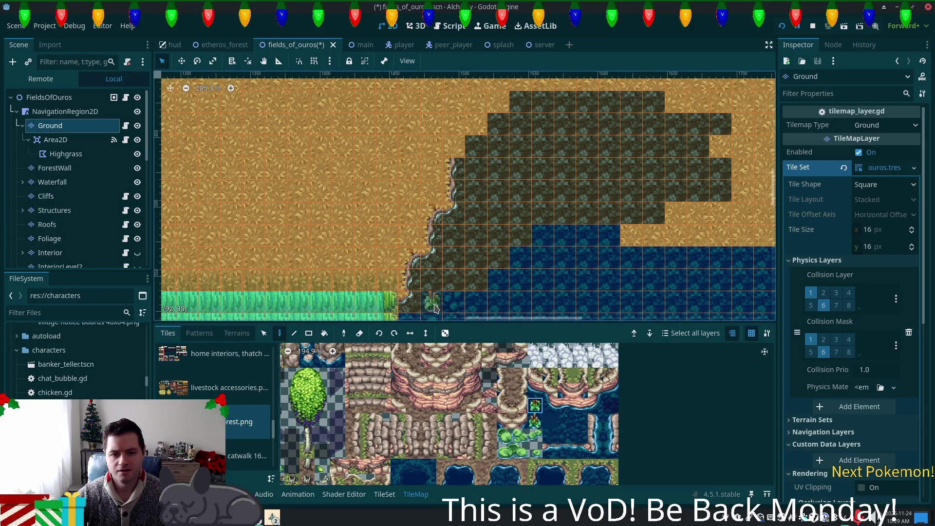
left_click_drag(434, 322, 383, 217)
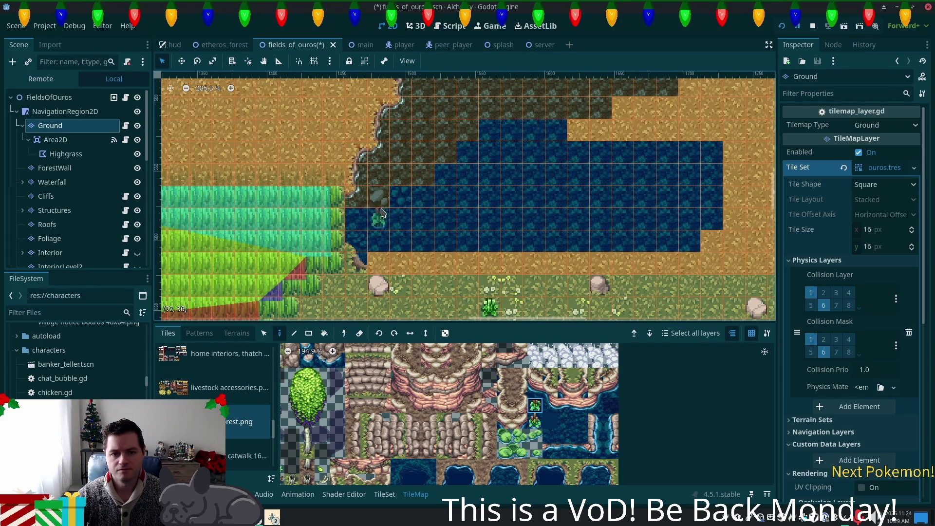
left_click(396, 200)
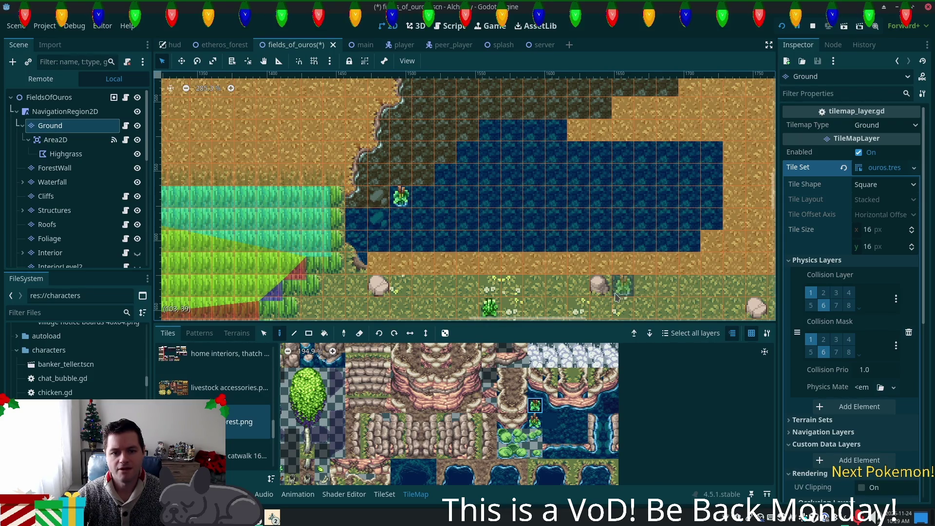
Step: Browse plant, rock and lily-pad tiles, grab two lily pads, then select FieldsOfOuros
left_click(535, 420)
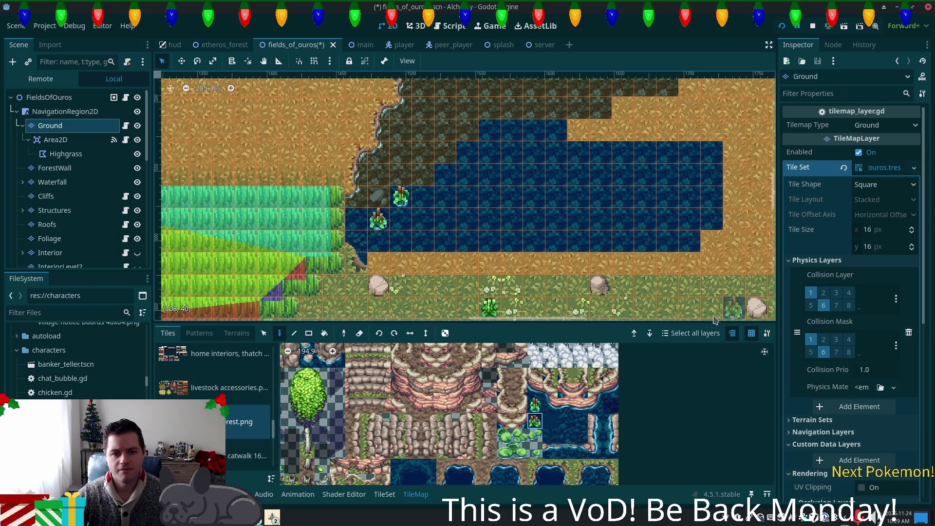
scroll(626, 448, "left", 5)
scroll(624, 456, "up", 3)
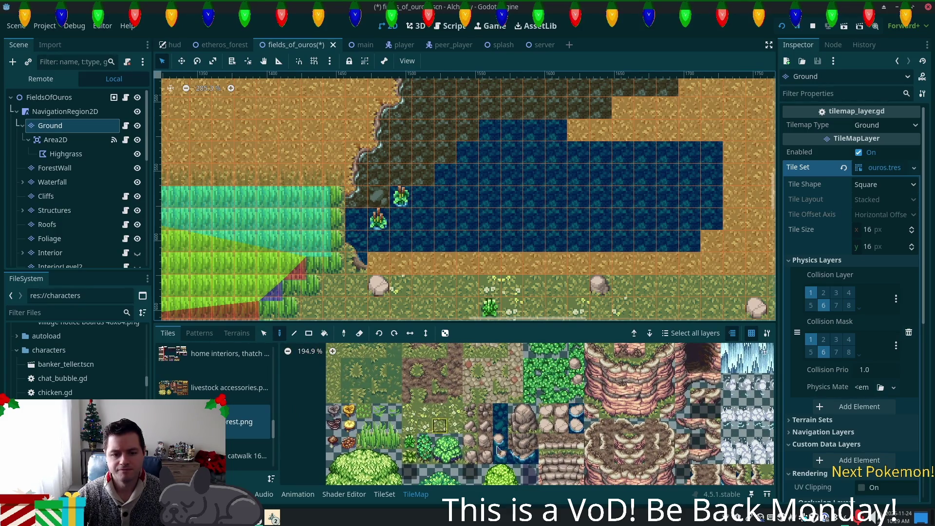
scroll(438, 419, "down", 3)
left_click(492, 408)
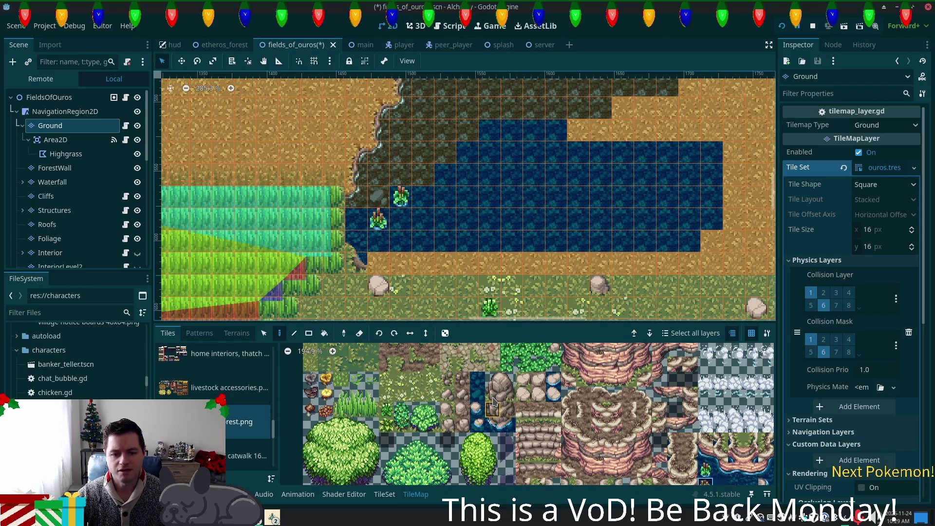
scroll(459, 417, "down", 2)
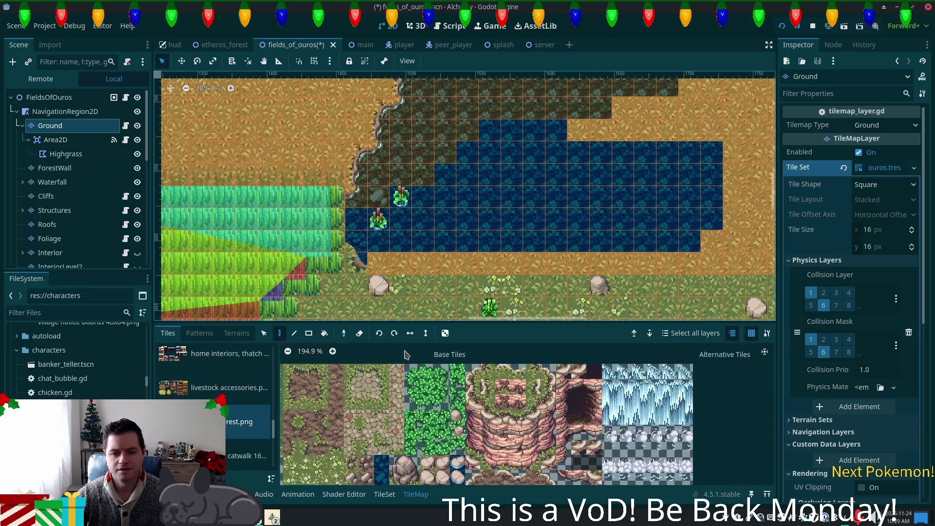
left_click(496, 376)
scroll(496, 363, "right", 5)
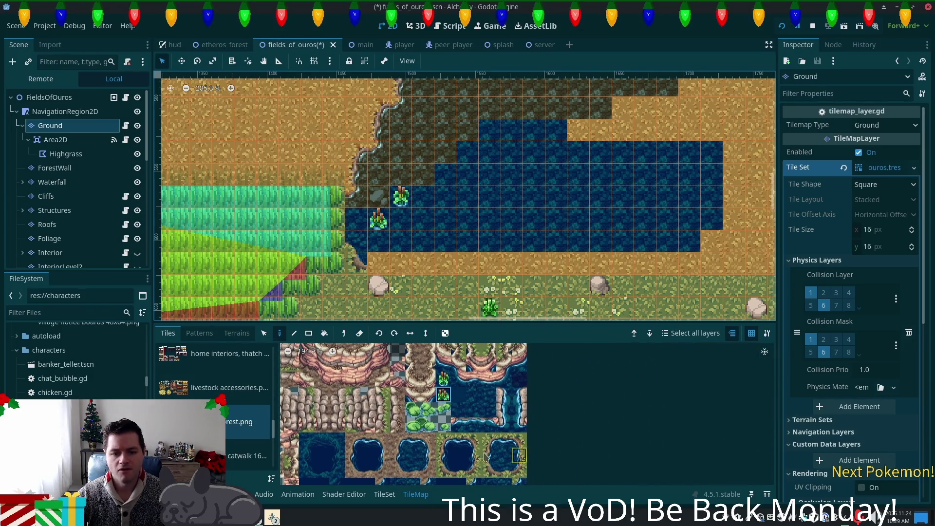
left_click(428, 424)
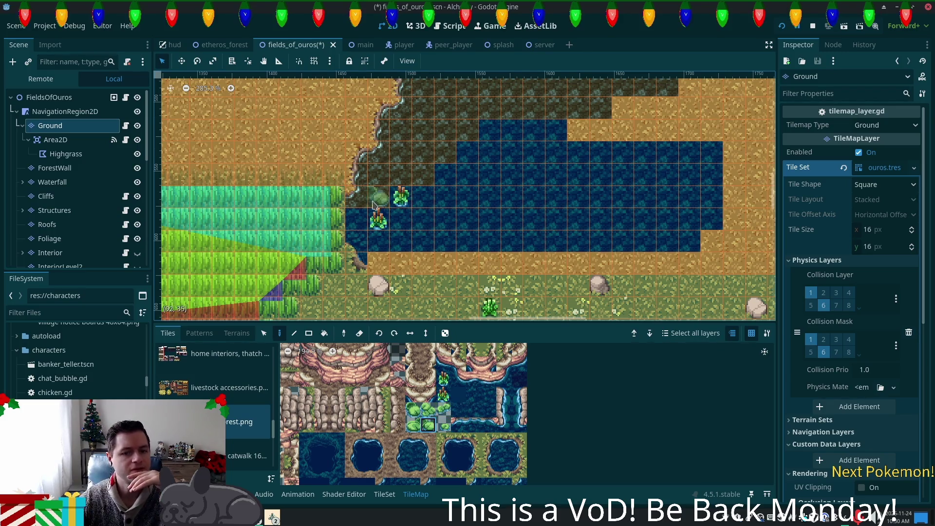
left_click_drag(412, 425, 429, 425)
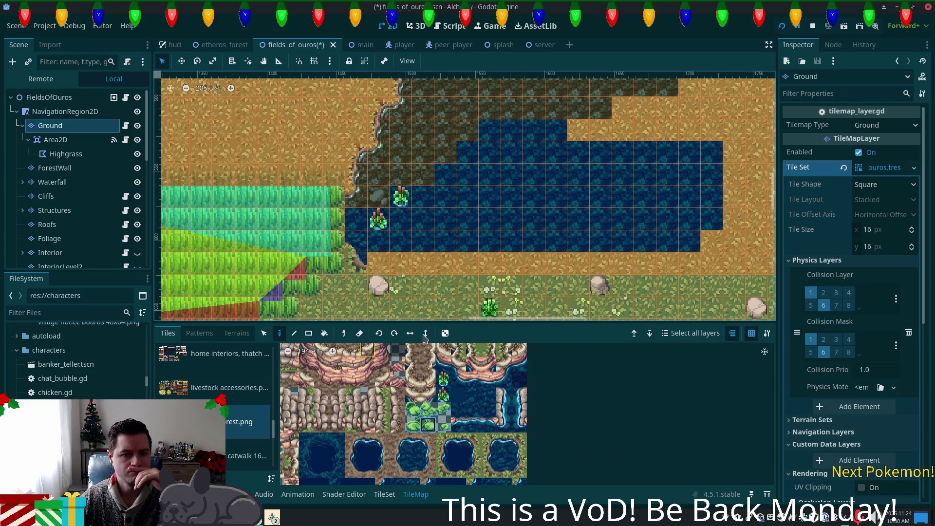
left_click(85, 102)
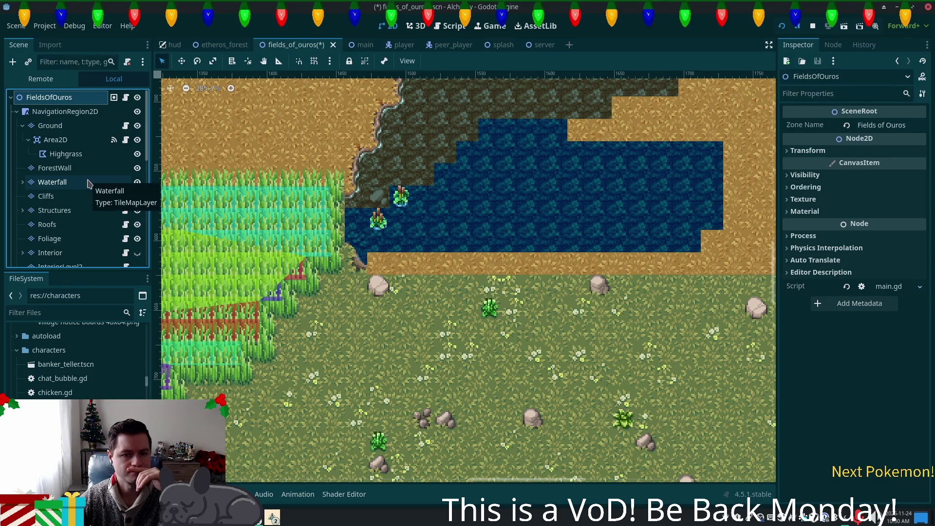
Step: Undo the two plant tiles that were placed on the pond
left_click(68, 130)
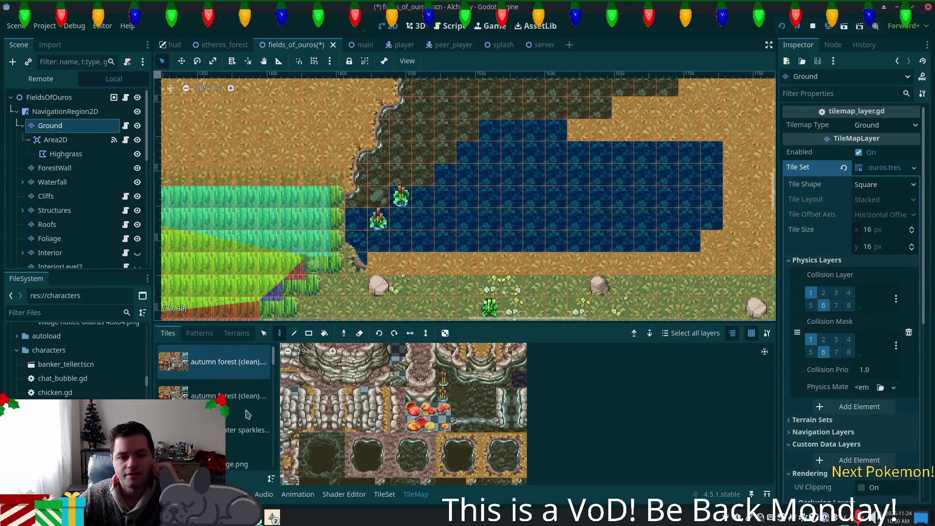
mouse_move(276, 359)
left_mouse_down()
mouse_move(276, 416)
mouse_move(259, 431)
left_mouse_up()
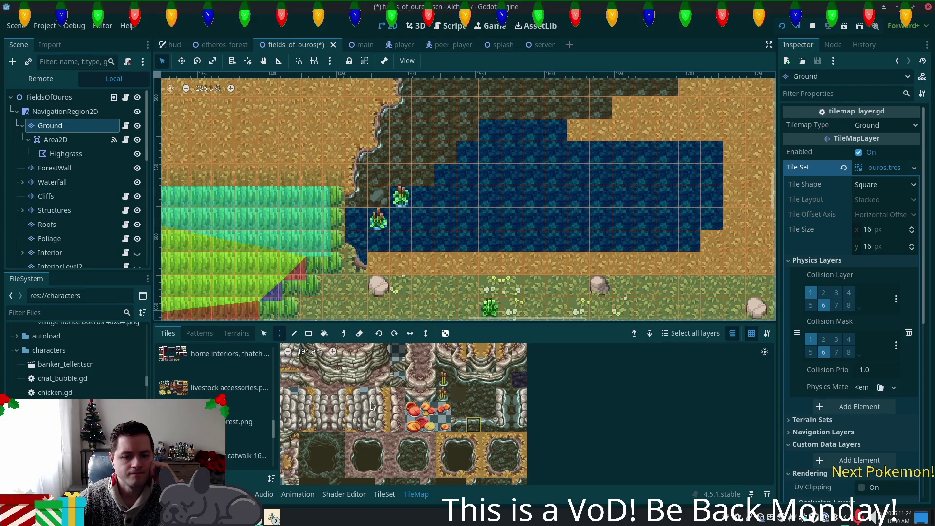
left_click(252, 431)
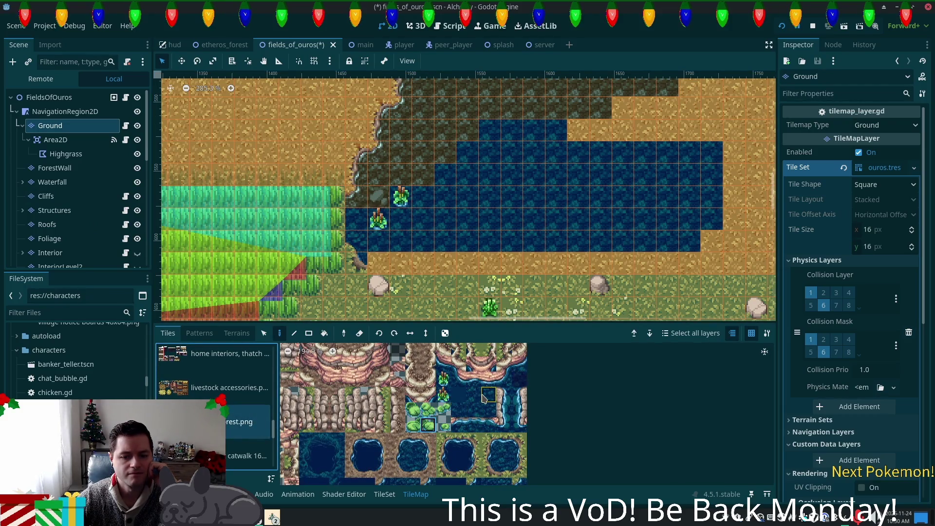
left_click(484, 398)
key("ctrl+z")
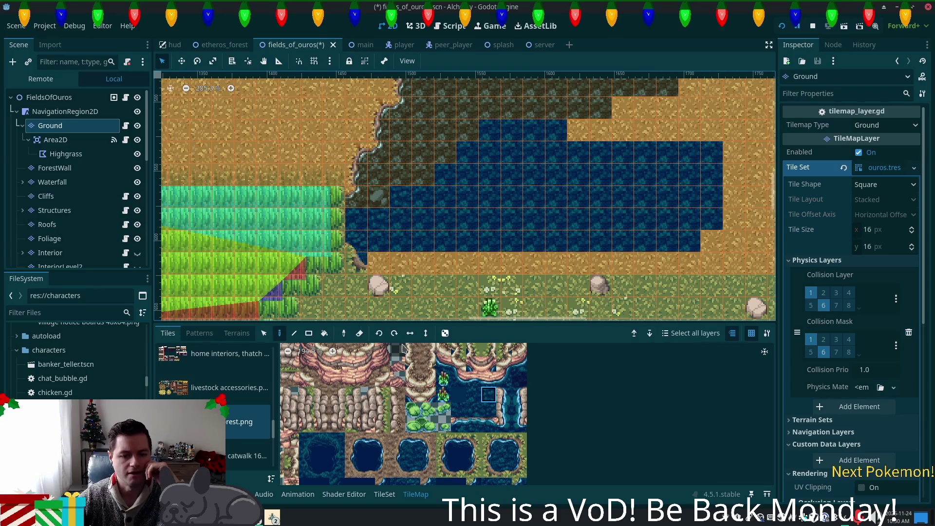
Step: On the Foliage layer, paint a pair of lily pads from summer forest.png on the pond's left edge
scroll(405, 370, "up", 2)
scroll(404, 370, "left", 4)
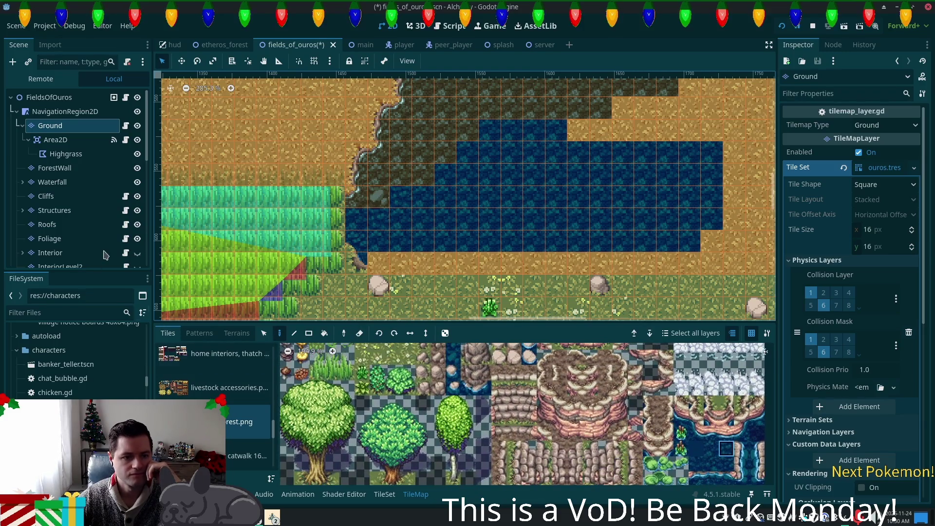
left_click(54, 238)
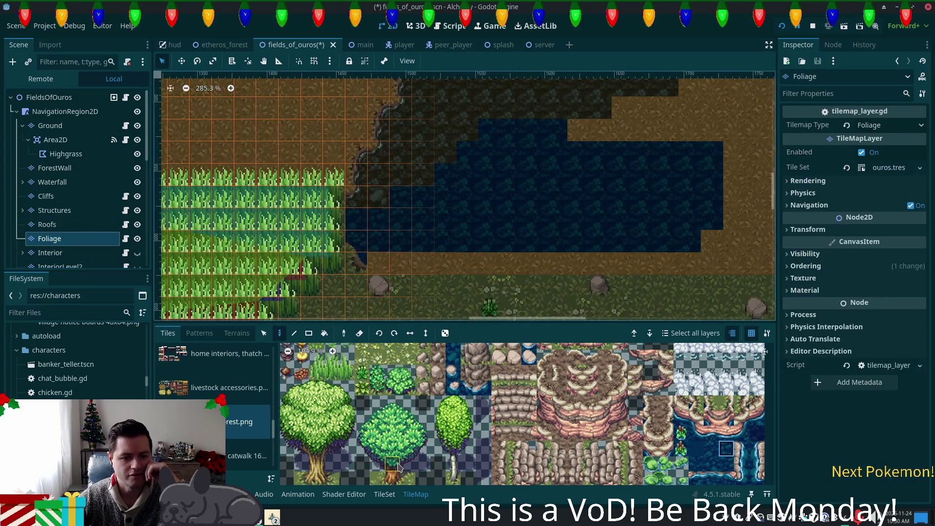
scroll(380, 470, "down", 3)
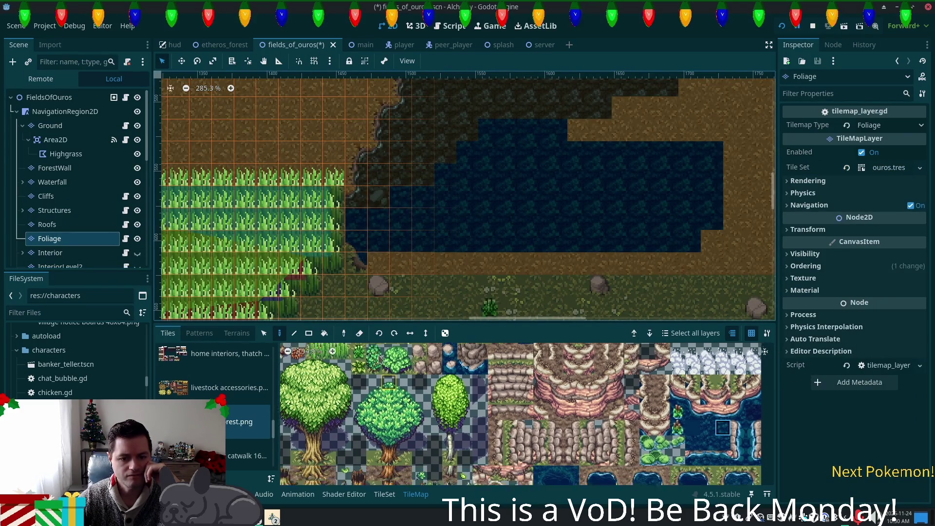
left_click_drag(417, 472, 402, 483)
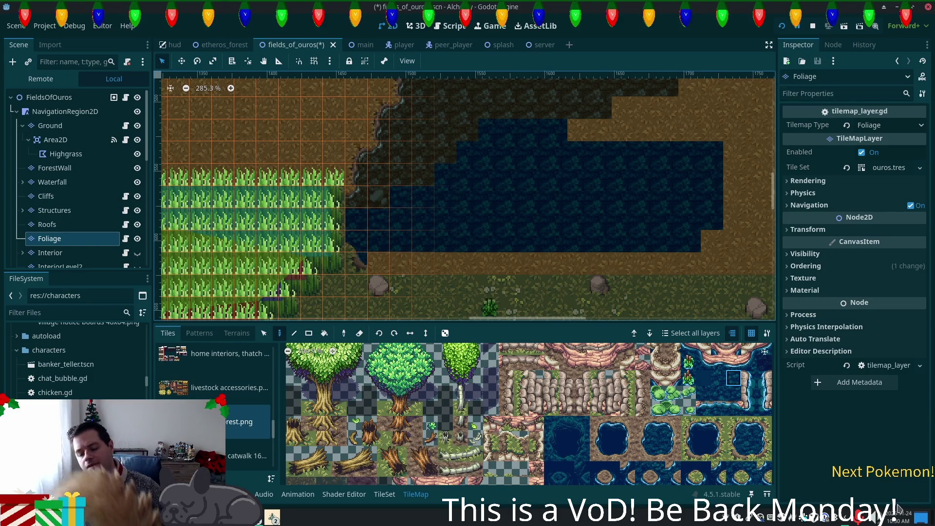
left_click_drag(671, 412, 658, 409)
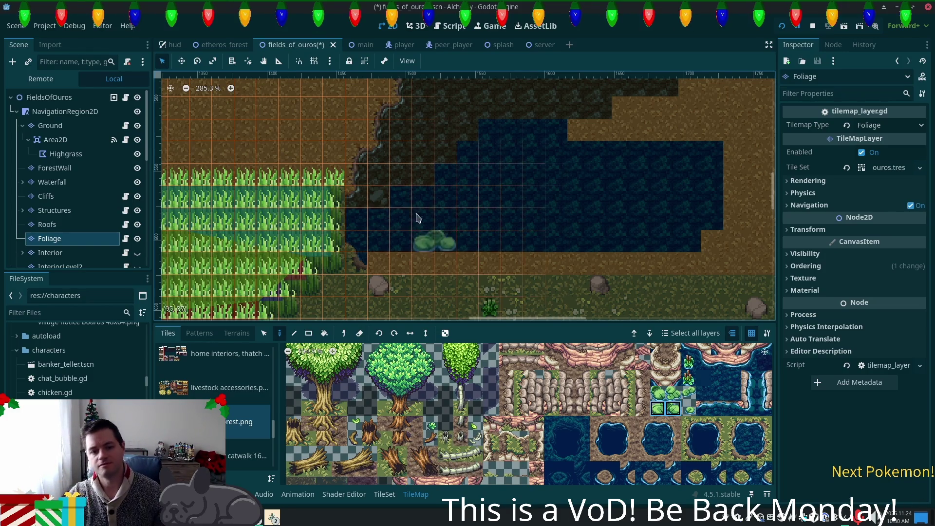
left_click(395, 201)
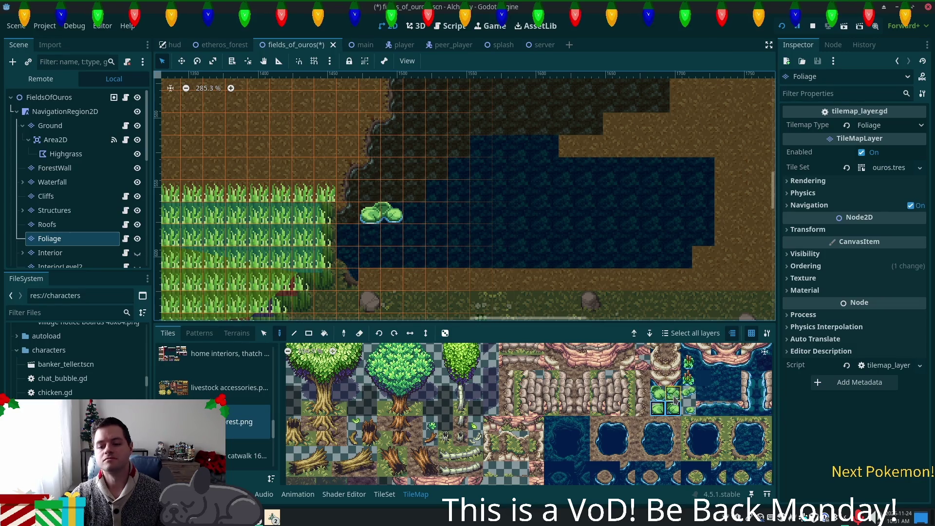
Step: Try adding single lily pads, undo the stacked ones, and preview the whole map from the root
left_click(673, 392)
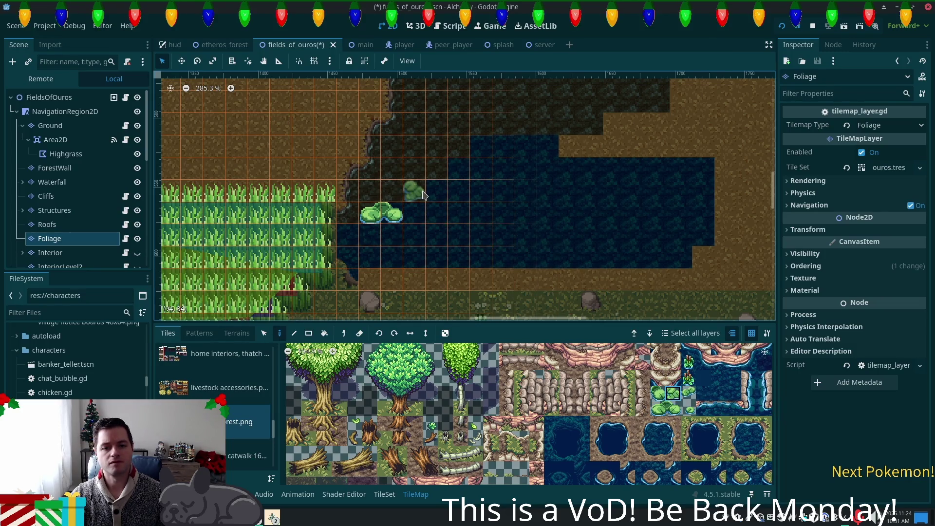
left_click_drag(458, 192, 459, 213)
key("ctrl+z")
key("ctrl+z")
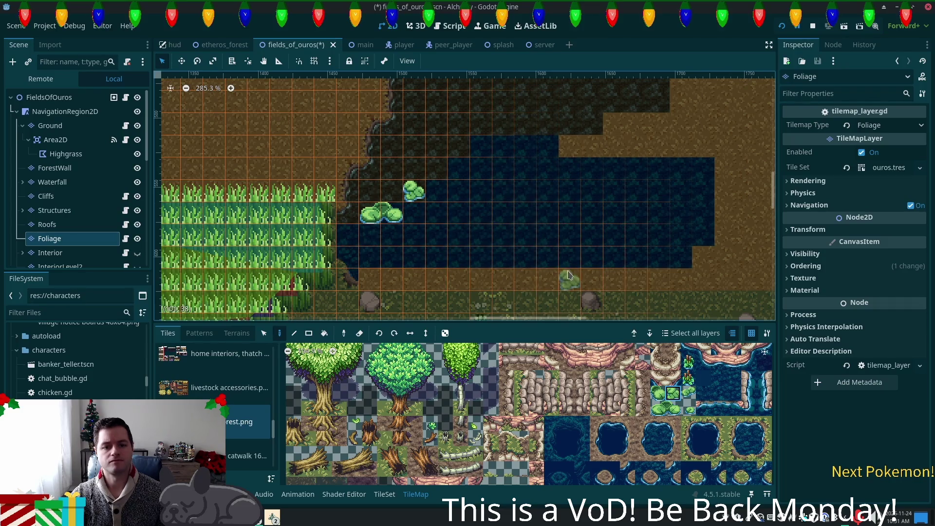
left_click(48, 96)
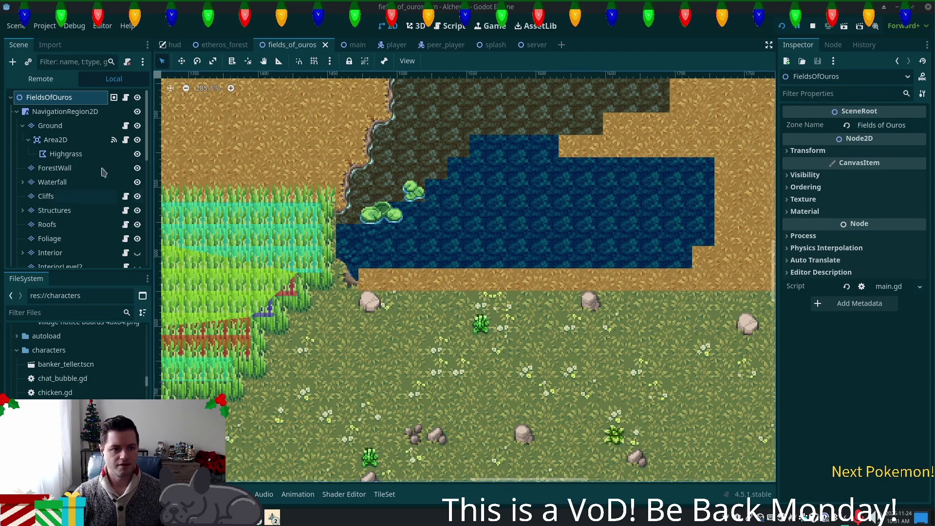
left_click(71, 238)
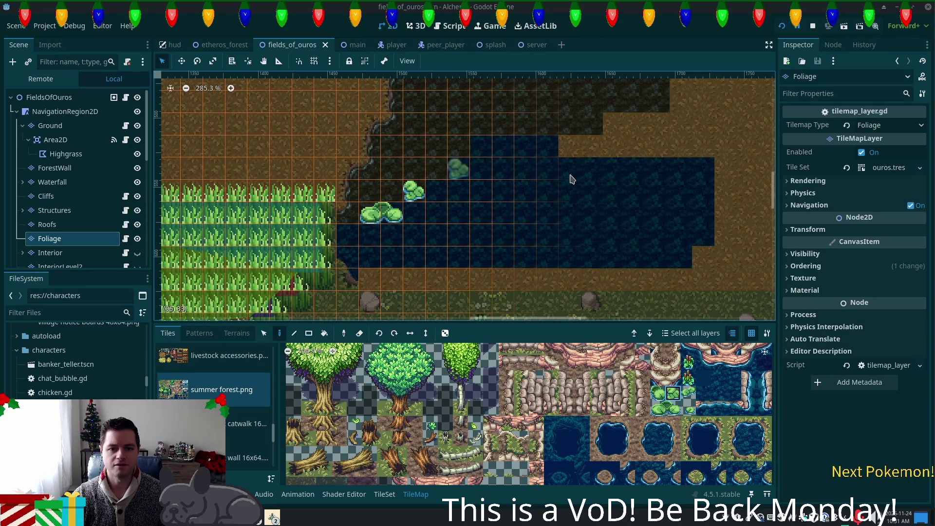
Step: Paint dark autumn forest ground over the pond's top row on the Ground layer
left_click(50, 125)
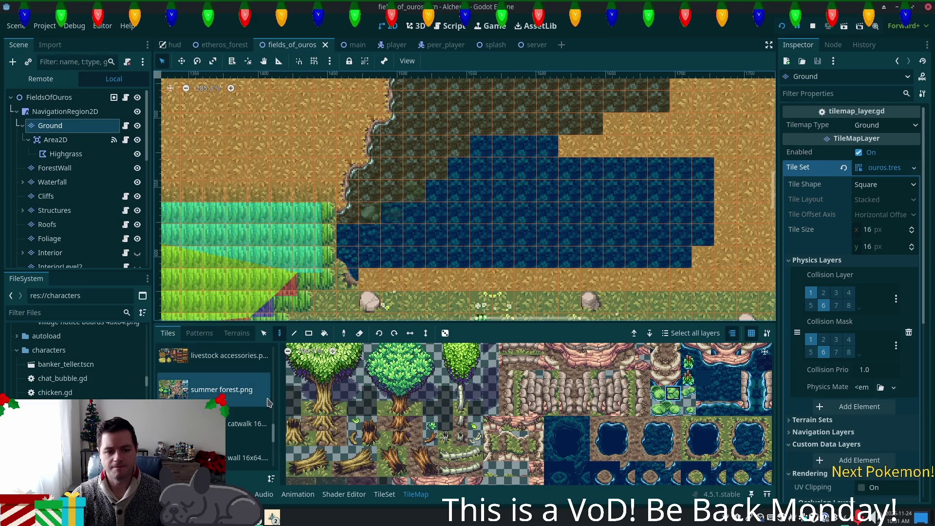
left_click_drag(272, 435, 273, 358)
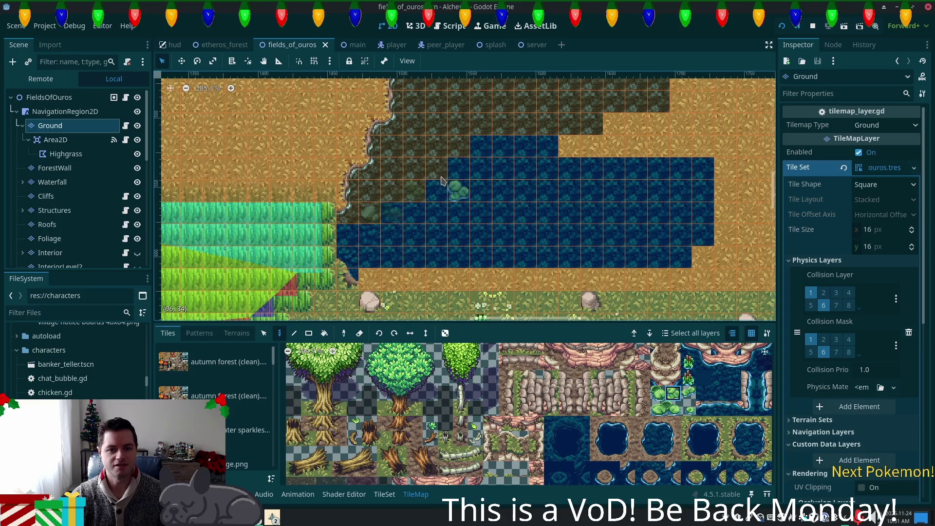
left_click(222, 361)
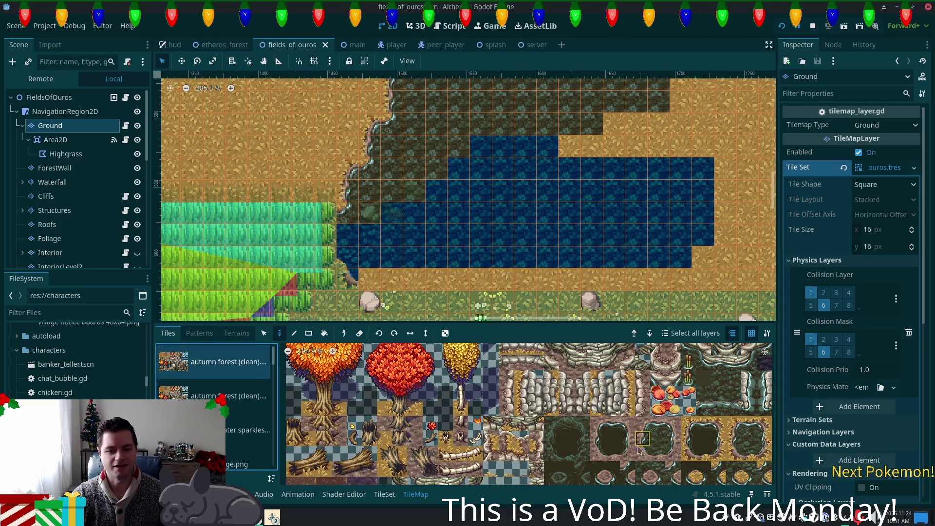
mouse_move(458, 168)
left_mouse_down()
mouse_move(546, 161)
mouse_move(570, 146)
mouse_move(604, 146)
mouse_move(623, 127)
mouse_move(677, 134)
left_mouse_up()
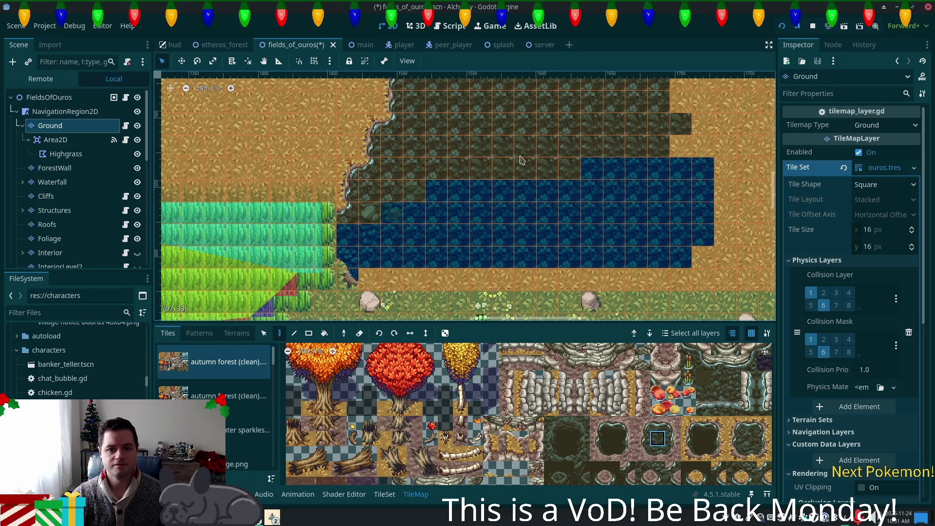
left_click(49, 97)
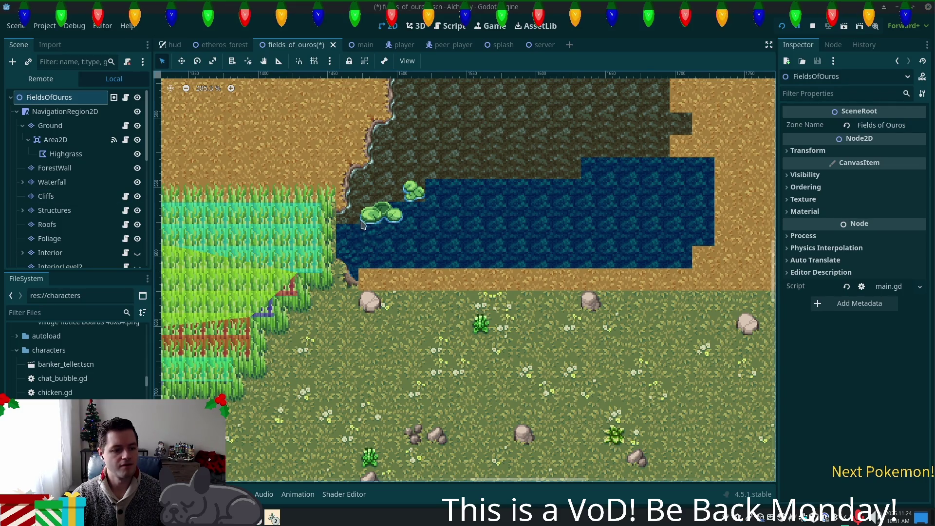
Step: Extend the dark cliff-top across the upper water rows and fill the sand notch
left_click(67, 126)
mouse_move(593, 168)
left_mouse_down()
mouse_move(680, 168)
mouse_move(681, 95)
left_mouse_up()
scroll(666, 173, "up", 4)
scroll(666, 173, "right", 5)
mouse_move(575, 243)
left_mouse_down()
mouse_move(507, 122)
mouse_move(550, 98)
mouse_move(509, 110)
mouse_move(485, 100)
left_mouse_up()
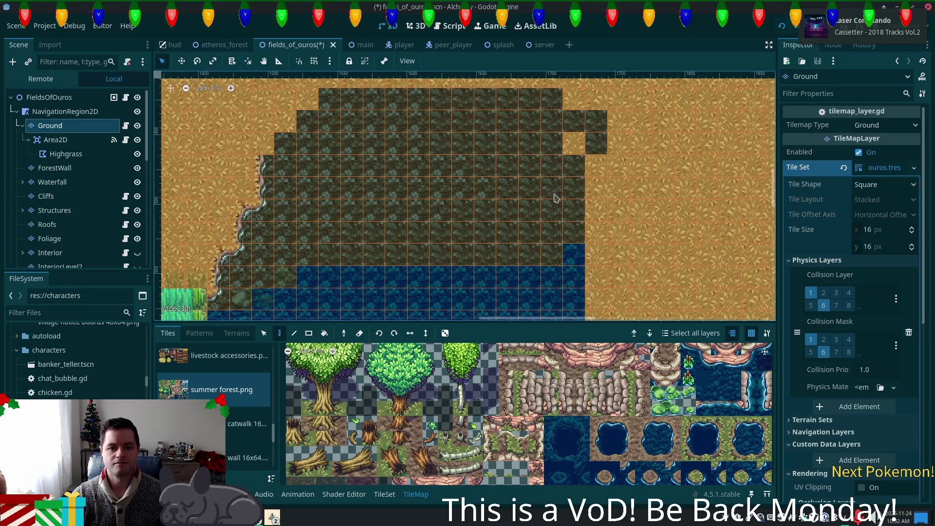
left_click(572, 144)
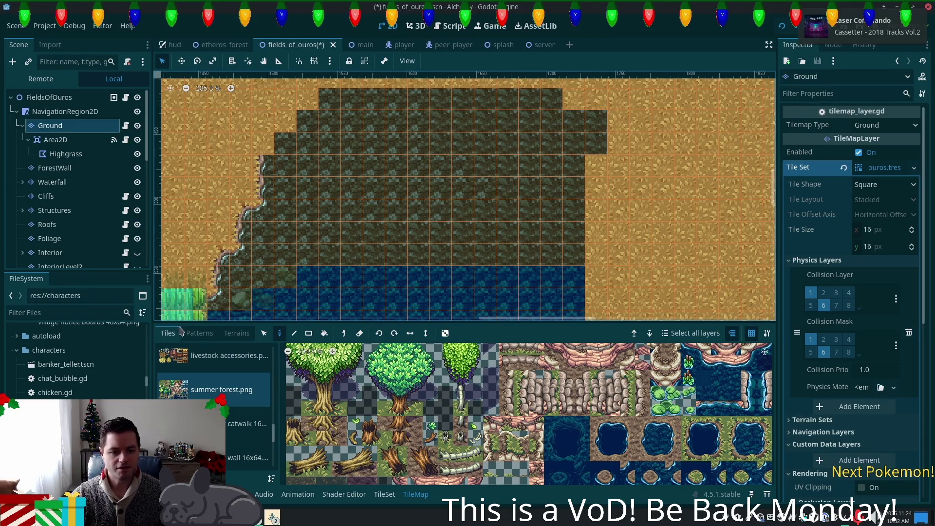
Step: Try a shallow water terrain rectangle over the dark area, then undo it
left_click(237, 334)
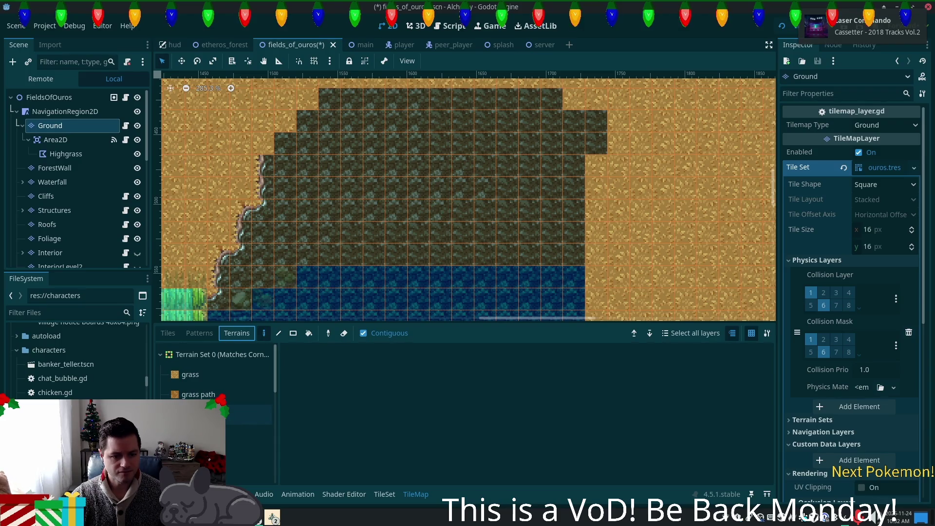
left_click(249, 414)
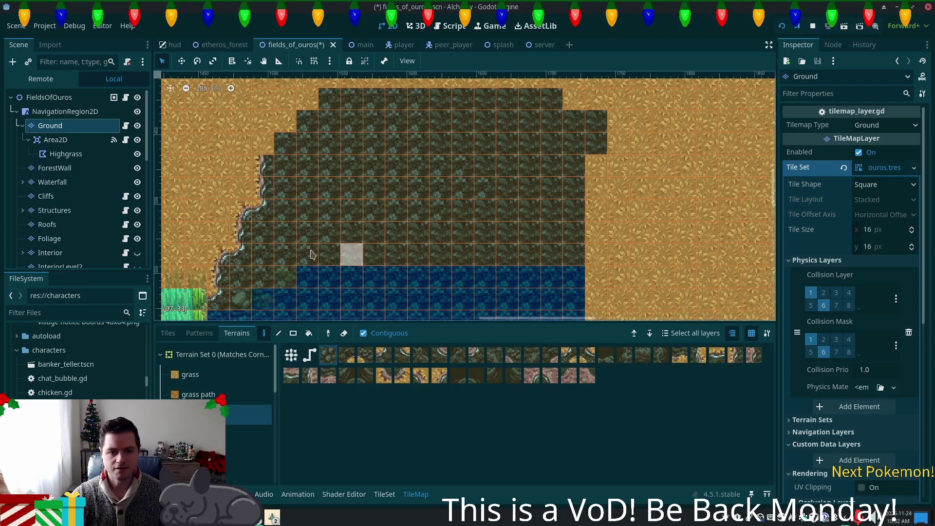
left_click(293, 334)
mouse_move(350, 118)
left_mouse_down()
mouse_move(545, 223)
mouse_move(582, 246)
mouse_move(585, 261)
left_mouse_up()
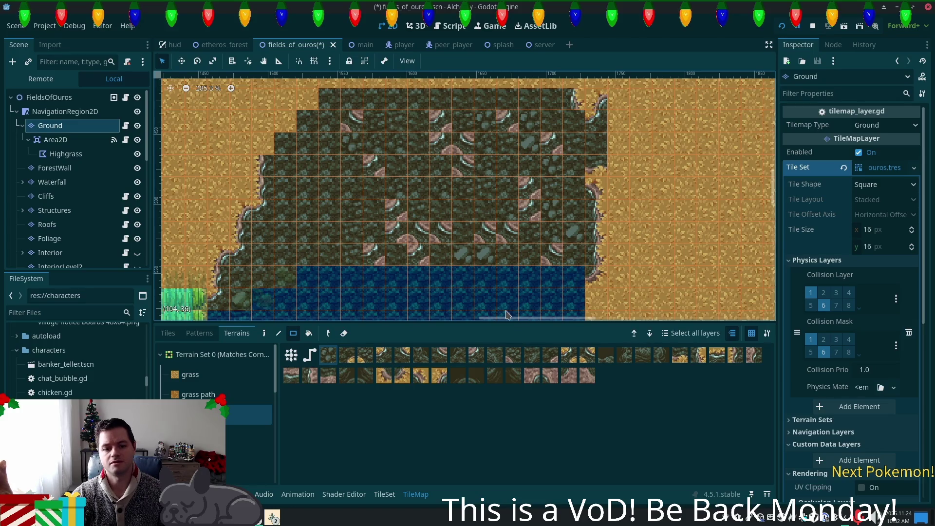
key("ctrl+z")
Step: Repaint the dark area with terrain rectangles in connected mode, undoing the bad strokes
left_click(310, 355)
left_click_drag(346, 137, 521, 265)
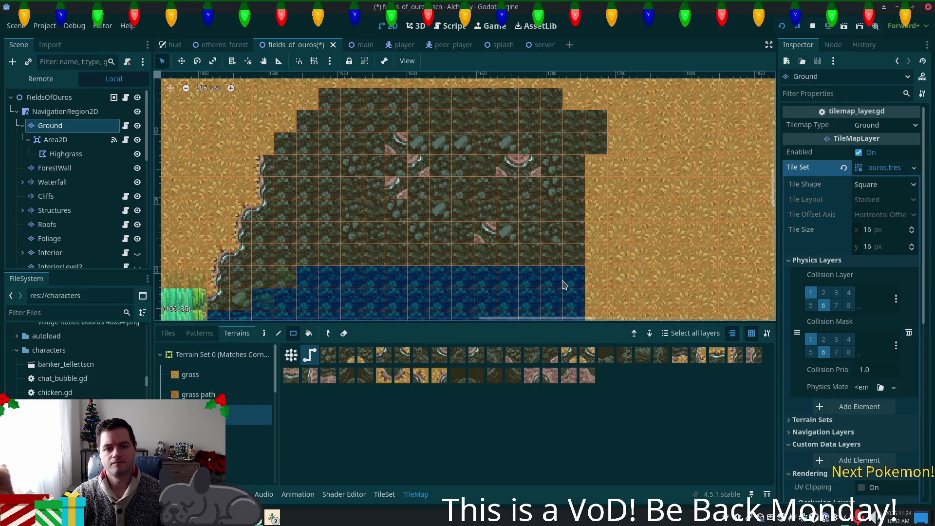
mouse_move(328, 98)
left_mouse_down()
mouse_move(589, 220)
mouse_move(594, 263)
left_mouse_up()
key("ctrl+z")
left_click_drag(352, 142, 534, 237)
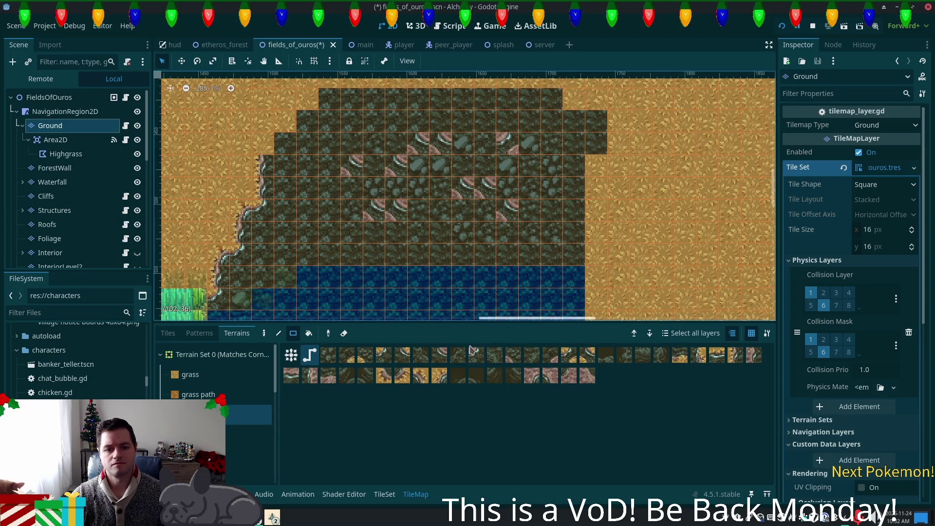
left_click(328, 355)
mouse_move(323, 117)
left_mouse_down()
mouse_move(336, 134)
mouse_move(560, 265)
left_mouse_up()
mouse_move(385, 152)
left_mouse_down()
mouse_move(538, 195)
mouse_move(538, 217)
left_mouse_up()
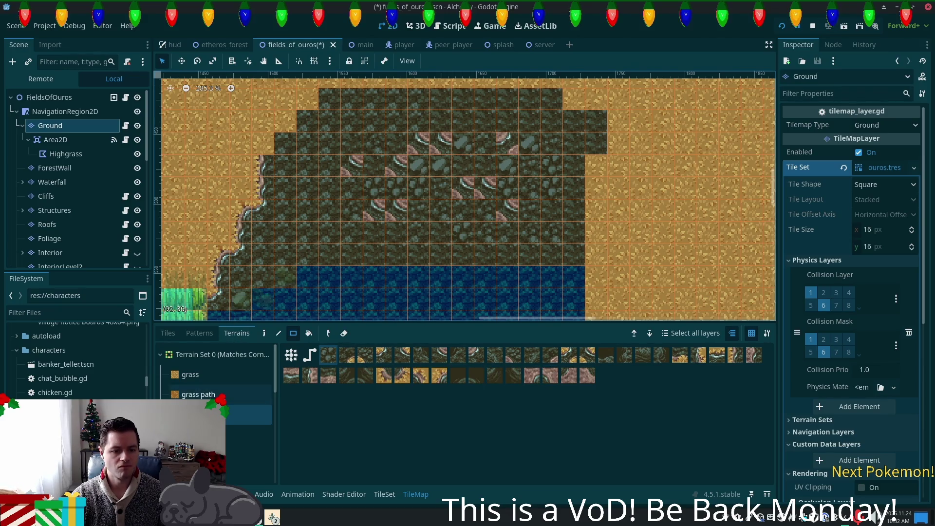
scroll(217, 415, "down", 1)
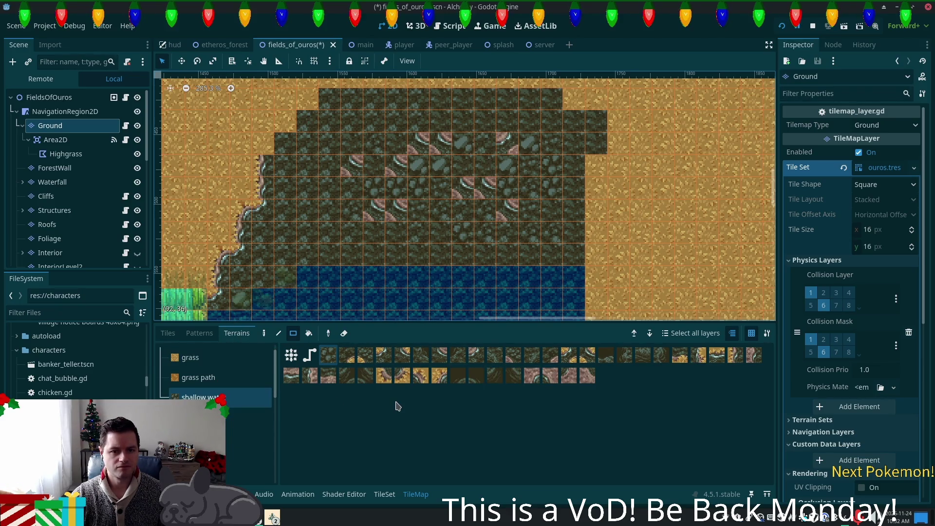
Step: Redraw the terrain rectangle across the whole dark cliff-top in connected mode
left_click(310, 355)
left_click_drag(348, 139, 533, 243)
left_click_drag(350, 122, 532, 223)
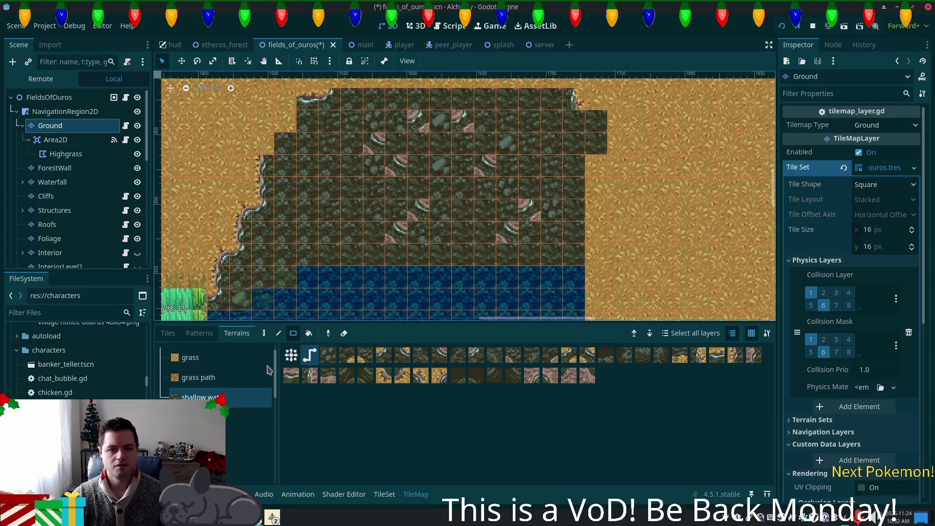
left_click(291, 355)
left_click_drag(353, 145, 546, 254)
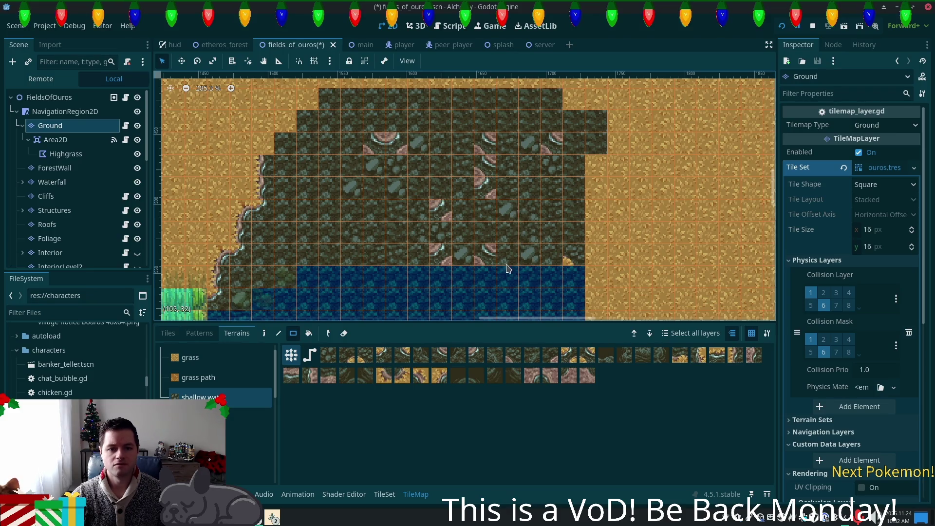
Step: Replace the stray pink-edged tiles inside the block with plain stone
left_click(355, 184)
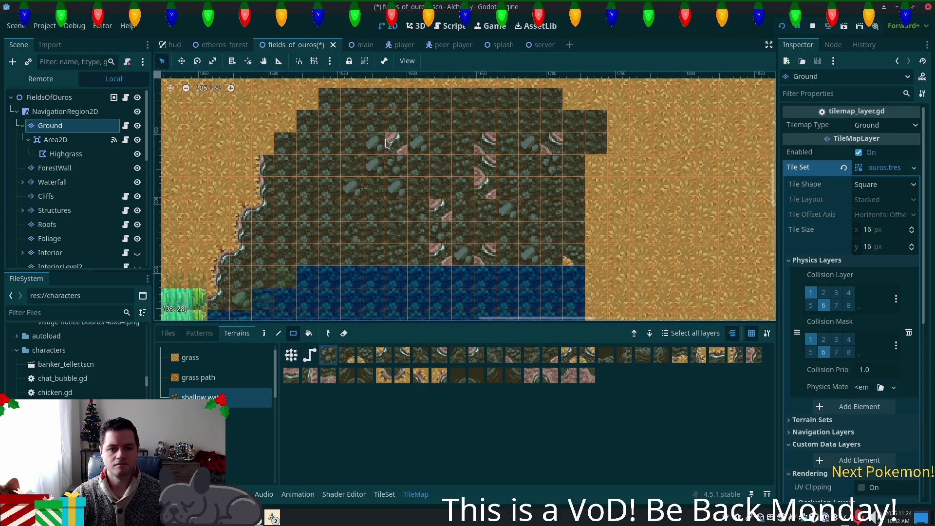
left_click(447, 205)
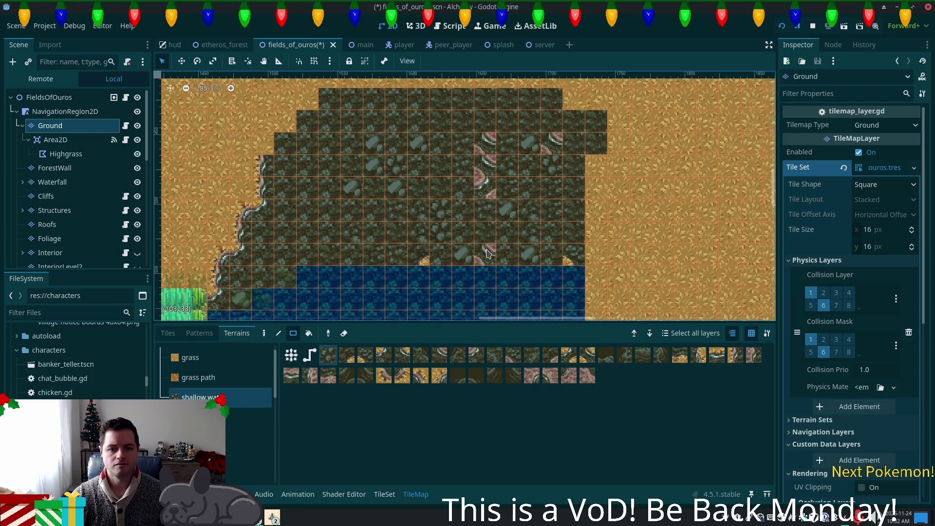
left_click(486, 150)
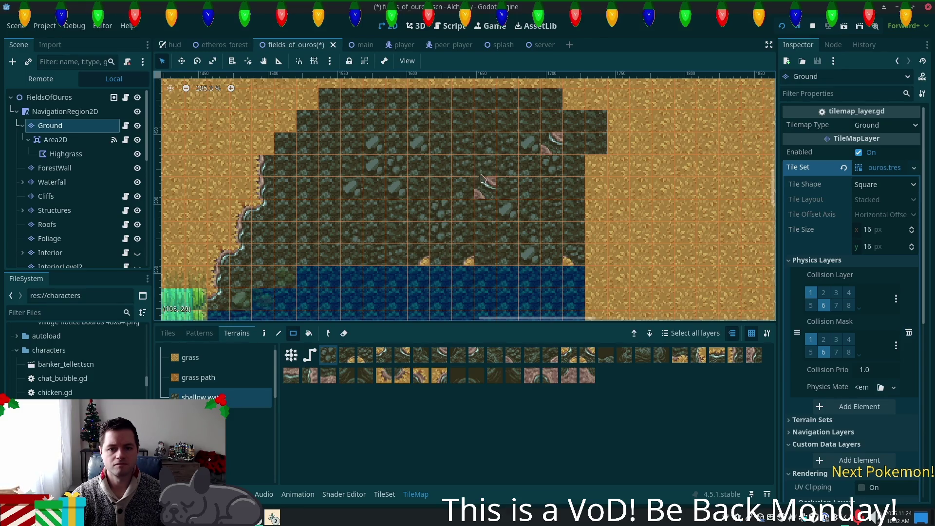
left_click(550, 146)
left_click(484, 194)
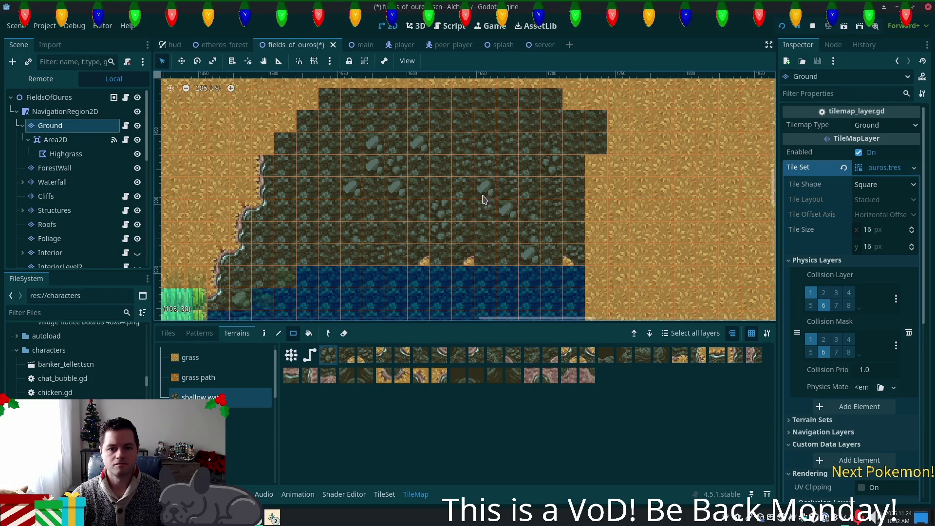
Step: Repaint the tiles along the stone's bottom edge and fill a stone rectangle there
left_click(387, 258)
left_click(428, 259)
left_click(573, 253)
left_click_drag(362, 265, 382, 264)
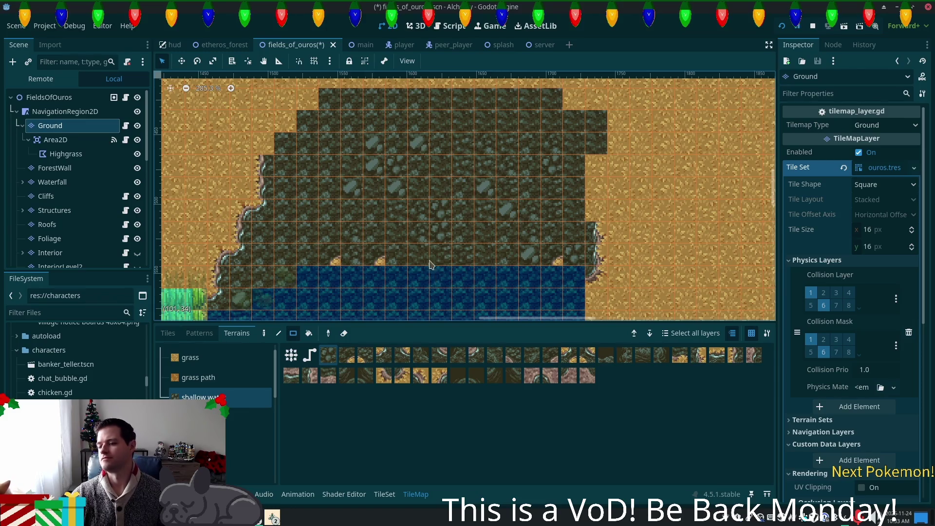
scroll(435, 272, "up", 3)
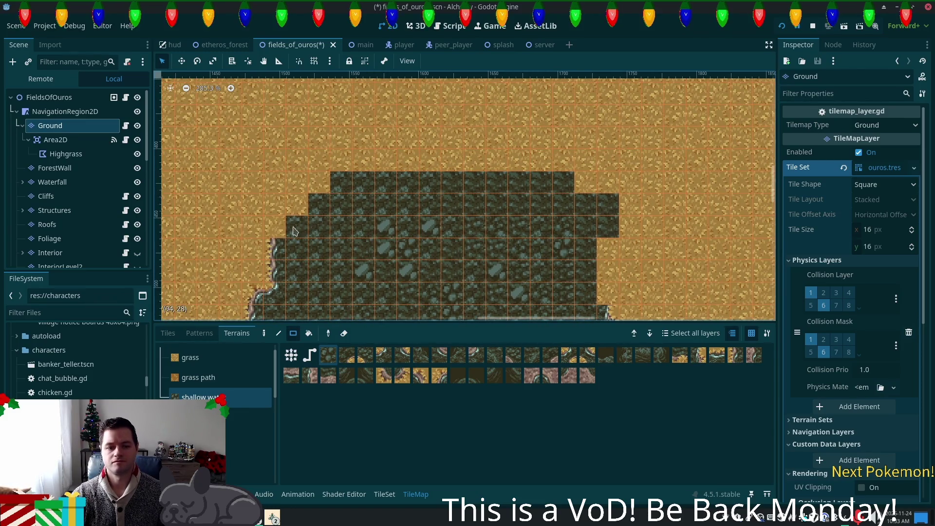
Step: Try stone rectangles above the left edge and to the right, undoing both
mouse_move(282, 232)
left_mouse_down()
mouse_move(332, 150)
mouse_move(424, 121)
left_mouse_up()
key("ctrl+z")
mouse_move(283, 134)
left_mouse_down()
mouse_move(372, 214)
mouse_move(582, 209)
left_mouse_up()
key("ctrl+z")
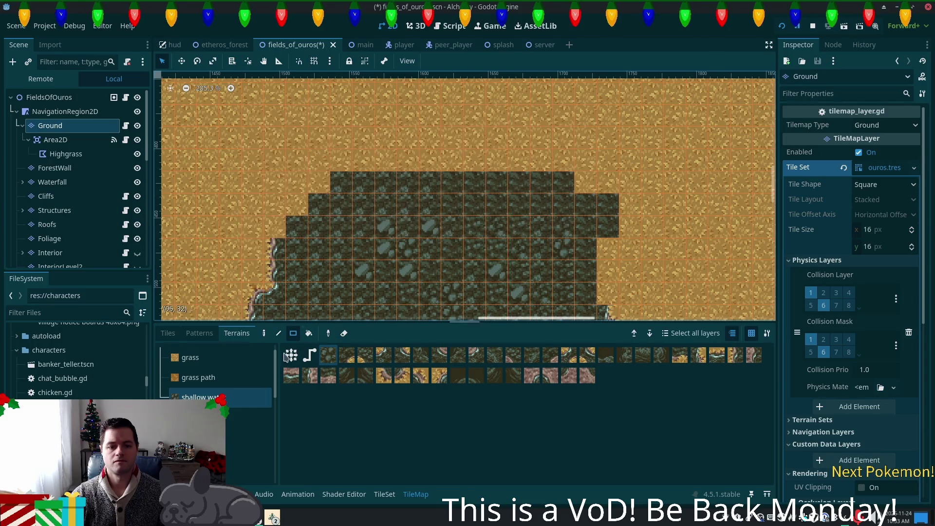
Step: Paint stone along the left edge and upper left with the cell and freehand tools
left_click(278, 333)
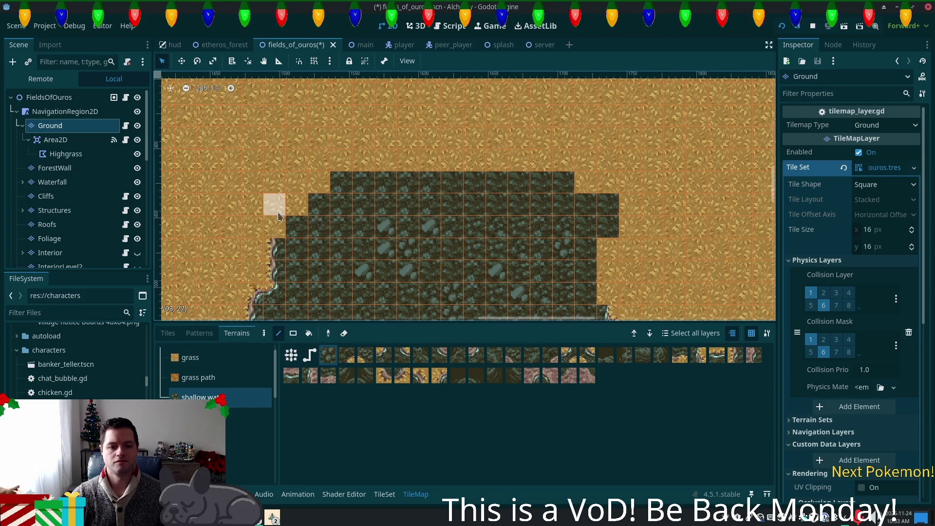
left_click_drag(341, 141, 363, 107)
key("ctrl+z")
left_click_drag(318, 223, 365, 142)
key("ctrl+z")
left_click(263, 333)
mouse_move(273, 275)
left_mouse_down()
mouse_move(311, 180)
mouse_move(409, 122)
mouse_move(546, 146)
mouse_move(463, 146)
mouse_move(371, 197)
mouse_move(667, 141)
mouse_move(395, 146)
mouse_move(331, 107)
mouse_move(280, 180)
mouse_move(297, 151)
mouse_move(312, 209)
mouse_move(273, 220)
mouse_move(384, 197)
mouse_move(366, 95)
mouse_move(410, 136)
mouse_move(497, 161)
mouse_move(466, 144)
mouse_move(580, 137)
mouse_move(540, 170)
mouse_move(585, 227)
mouse_move(402, 179)
mouse_move(416, 146)
mouse_move(561, 161)
mouse_move(477, 156)
mouse_move(575, 135)
mouse_move(535, 185)
mouse_move(295, 292)
mouse_move(340, 224)
mouse_move(499, 186)
mouse_move(570, 63)
mouse_move(592, 208)
left_mouse_up()
mouse_move(432, 236)
left_mouse_down()
mouse_move(336, 185)
mouse_move(491, 124)
mouse_move(419, 116)
mouse_move(419, 185)
mouse_move(502, 169)
mouse_move(414, 98)
mouse_move(414, 161)
mouse_move(506, 132)
mouse_move(442, 142)
mouse_move(361, 234)
mouse_move(341, 229)
mouse_move(422, 276)
left_mouse_up()
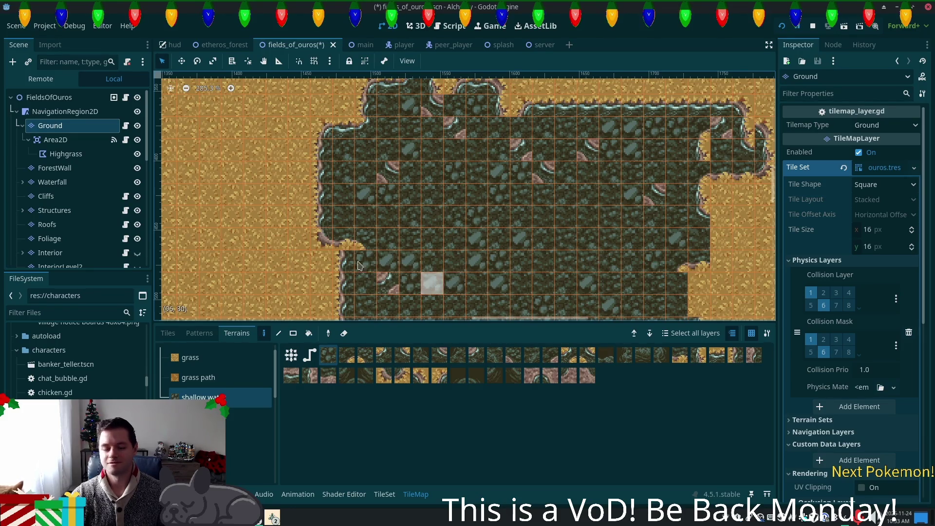
Step: Paint grass terrain over the stone's left edge, then pan down to the grassland below the pond
left_click(190, 358)
mouse_move(318, 236)
left_mouse_down()
mouse_move(380, 229)
mouse_move(369, 215)
mouse_move(366, 231)
mouse_move(438, 210)
mouse_move(411, 210)
left_mouse_up()
scroll(491, 275, "down", 5)
scroll(355, 151, "right", 5)
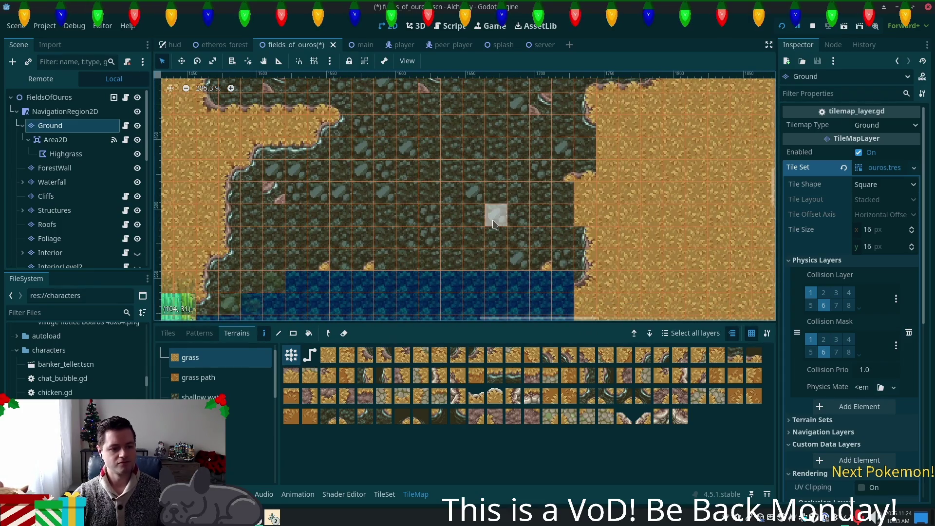
scroll(494, 224, "down", 6)
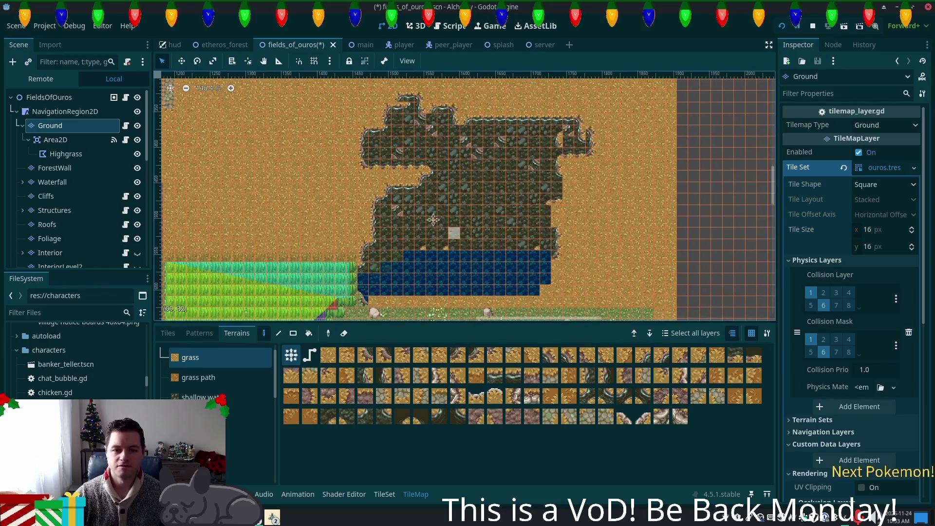
scroll(436, 222, "down", 4)
scroll(436, 222, "right", 2)
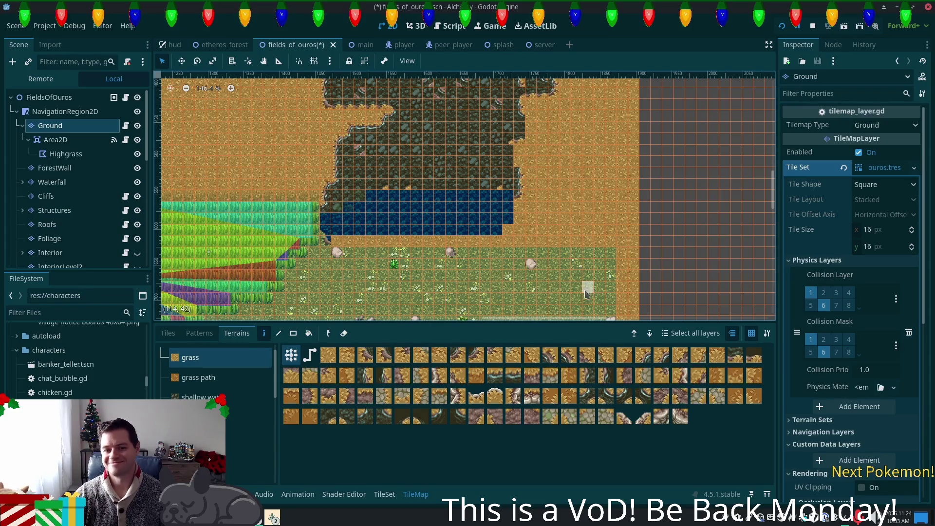
left_click_drag(553, 230, 501, 307)
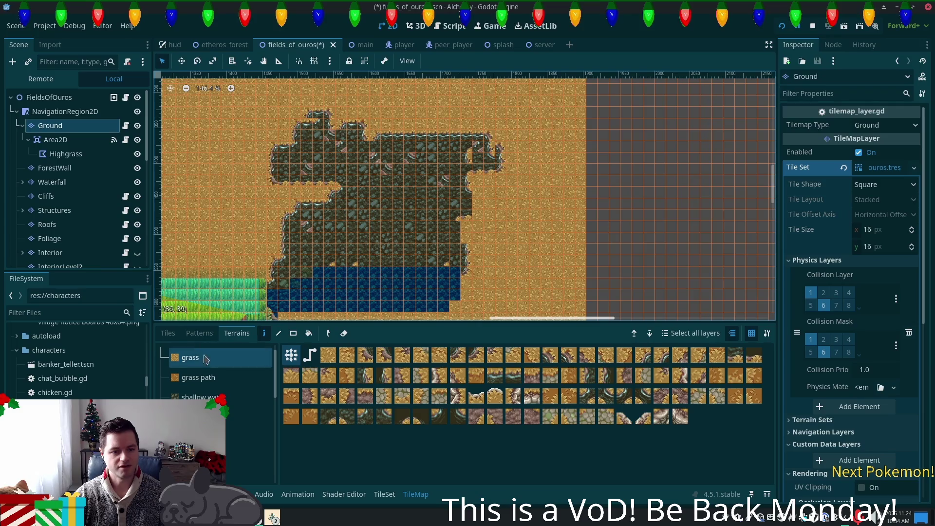
left_click(384, 494)
Step: Select the autumn forest source in the TileSet's Tile Sources list
left_click(220, 334)
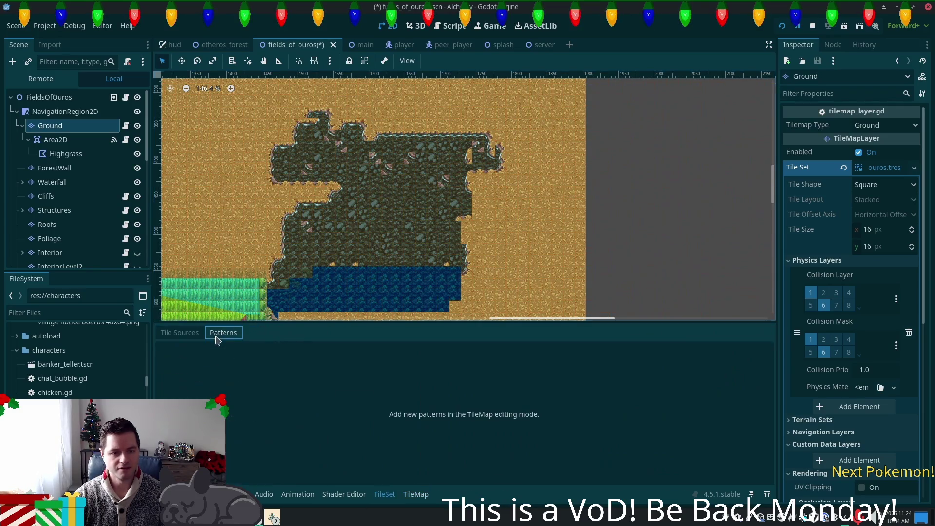
left_click(179, 332)
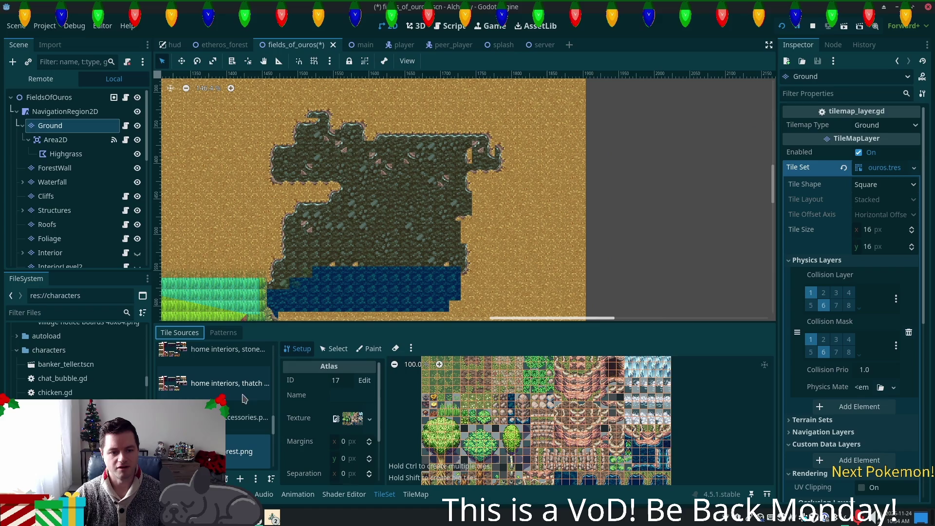
scroll(244, 390, "up", 3)
left_click(214, 361)
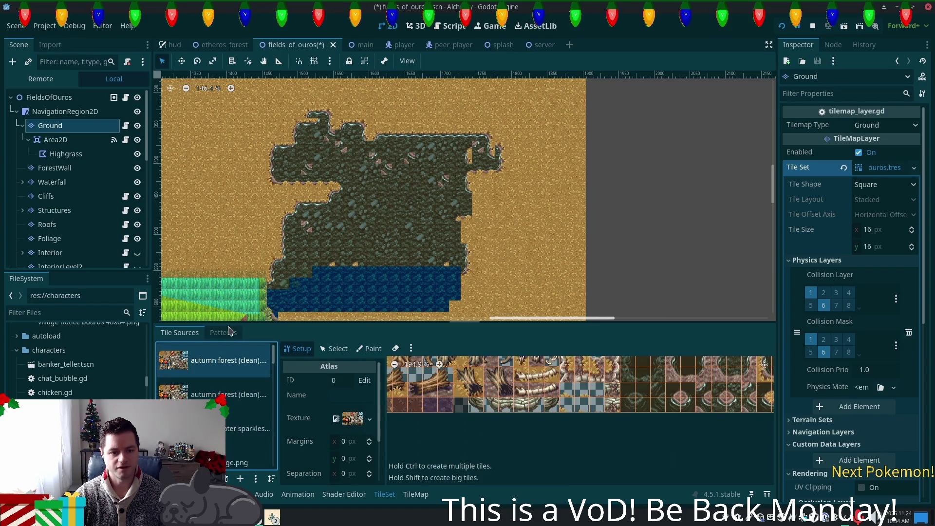
left_click(221, 332)
left_click(197, 333)
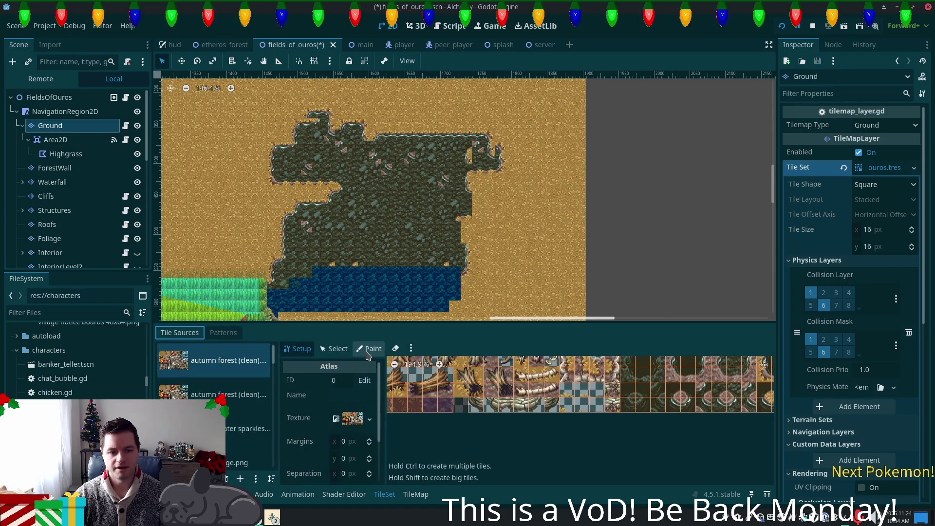
Step: Set Paint to Terrains with Terrain Set 0 and shallow water, zoomed in on the water tiles
left_click(368, 355)
scroll(487, 414, "up", 3)
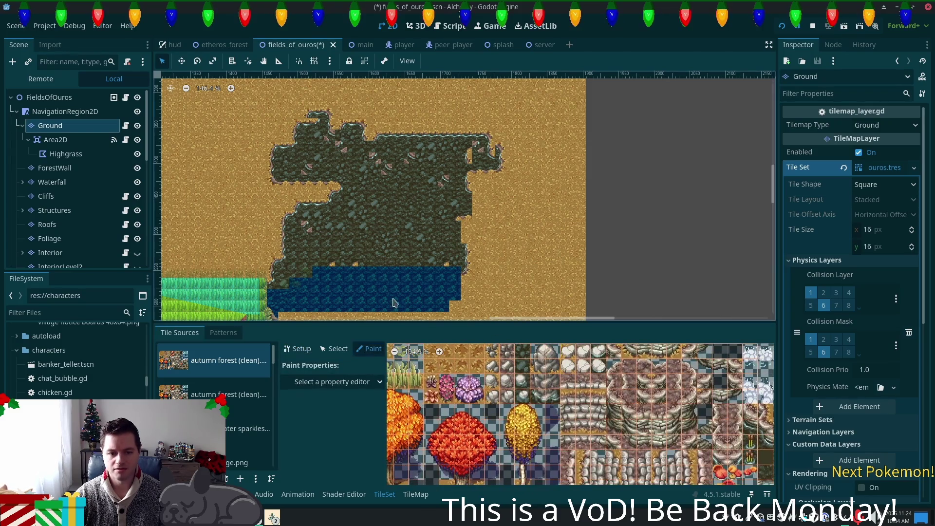
left_click(349, 382)
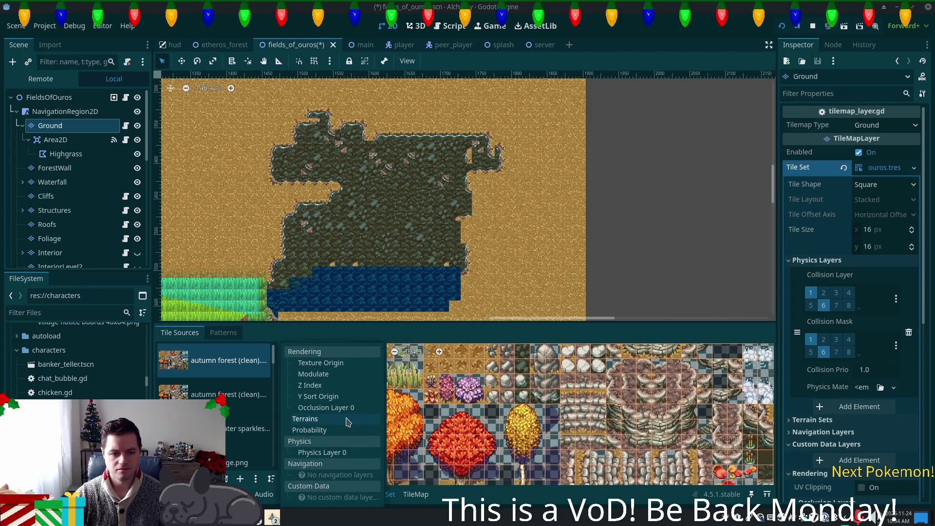
left_click(305, 419)
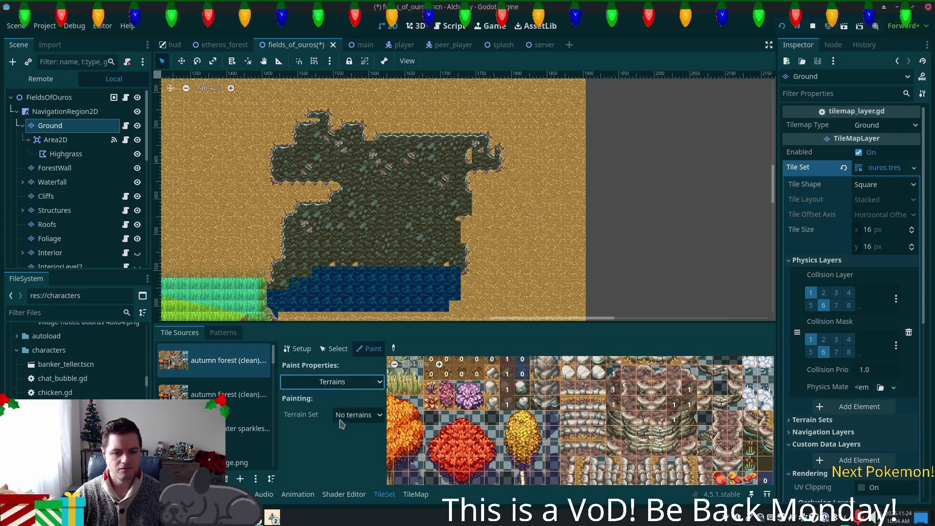
left_click(367, 417)
left_click(378, 446)
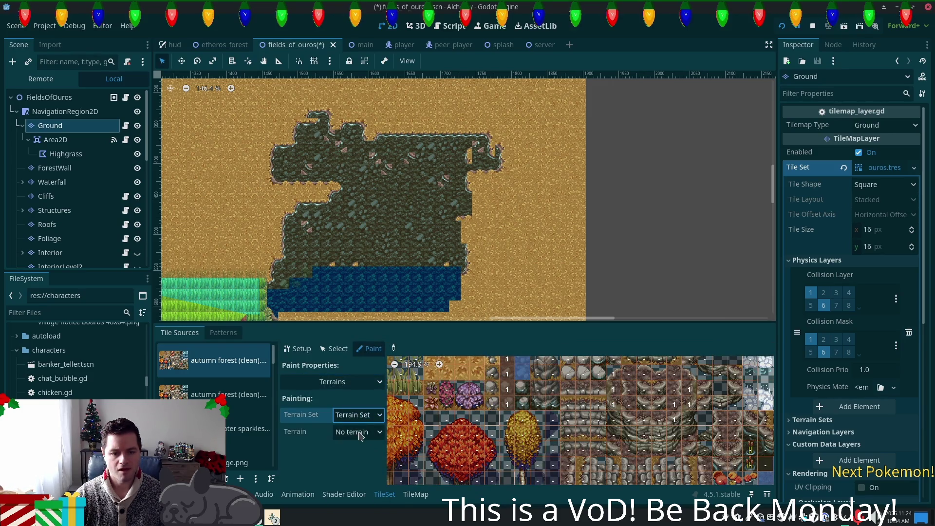
left_click(360, 435)
left_click(370, 432)
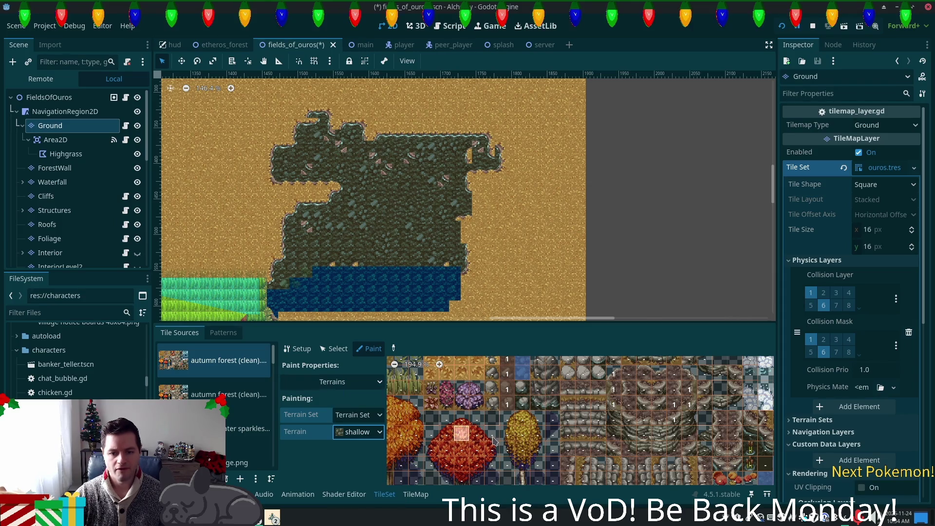
scroll(520, 452, "down", 3)
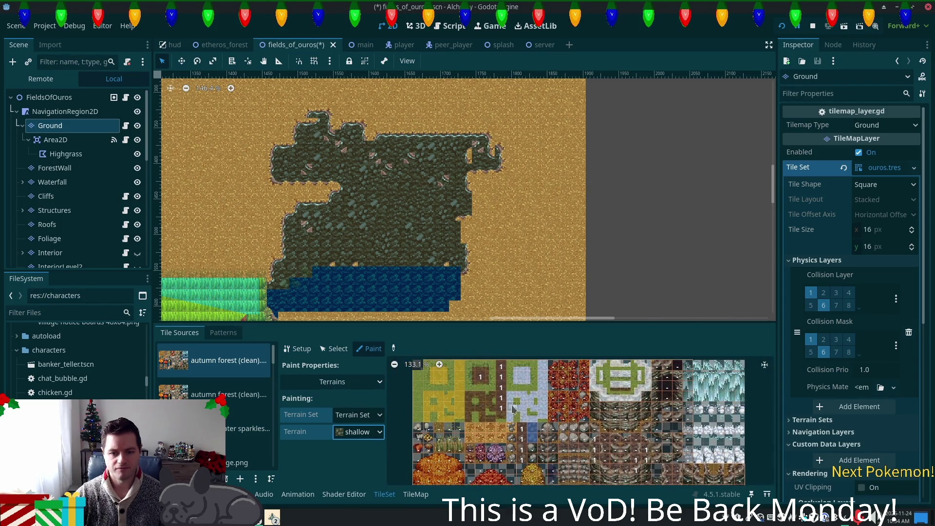
scroll(575, 434, "up", 4)
scroll(576, 433, "up", 3)
scroll(513, 418, "down", 3)
scroll(584, 438, "down", 5)
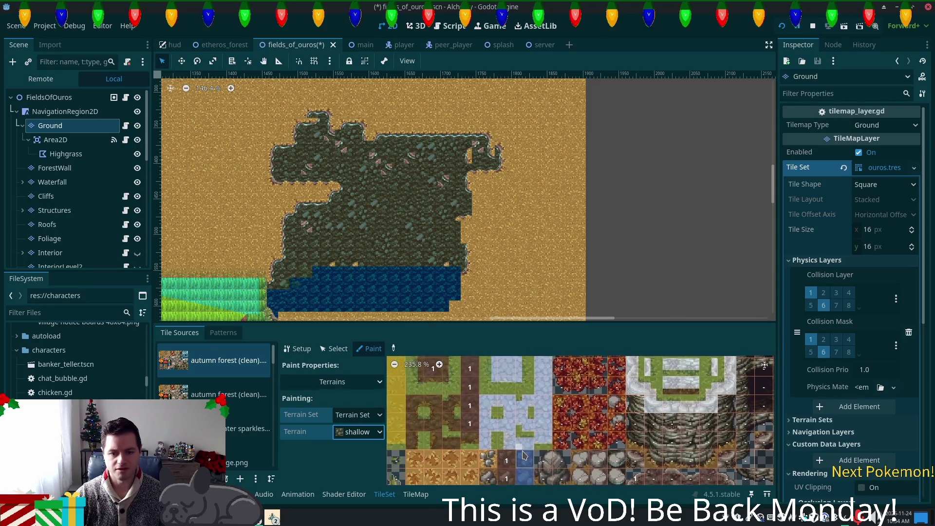
scroll(609, 429, "up", 3)
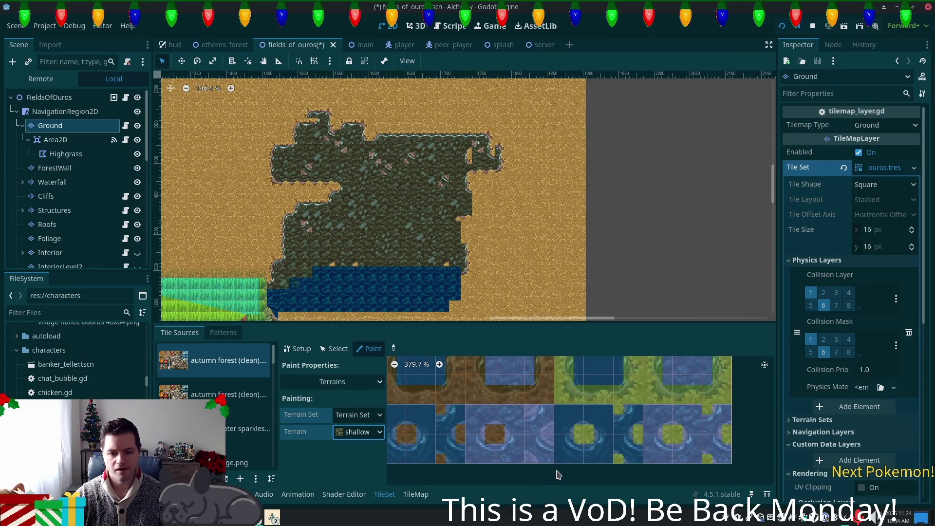
scroll(483, 447, "up", 2)
Step: Mark shallow terrain bits on the upper and left water tiles in the atlas
left_click(536, 392)
mouse_move(546, 458)
left_mouse_down()
mouse_move(511, 455)
mouse_move(582, 444)
mouse_move(568, 395)
left_mouse_up()
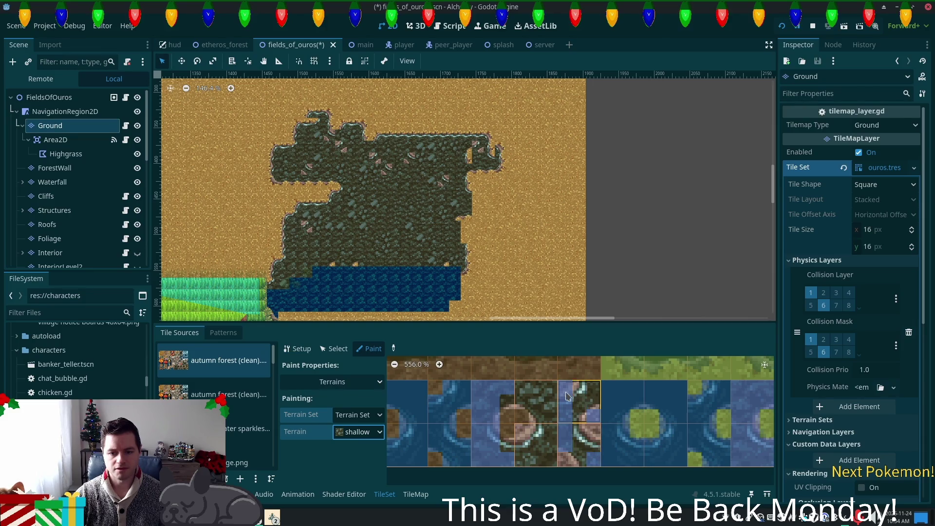
left_click_drag(587, 434, 590, 456)
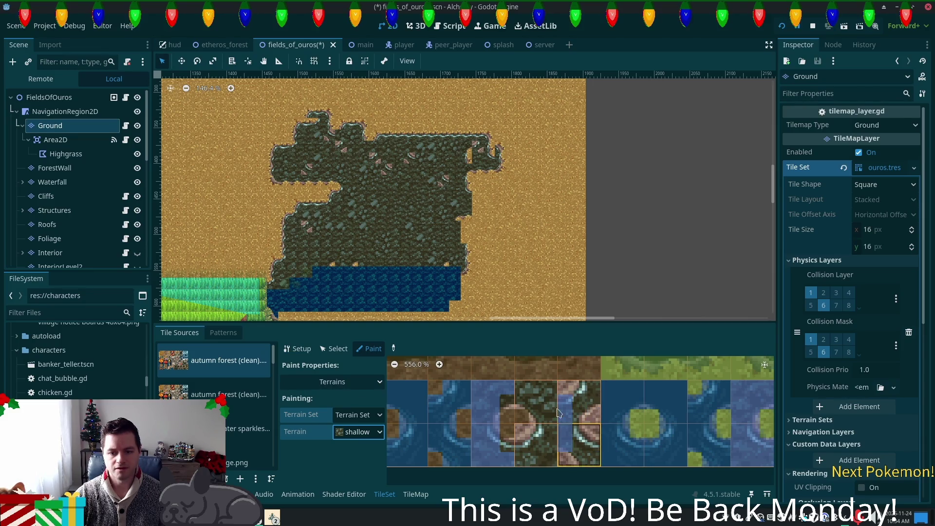
left_click_drag(559, 415, 568, 430)
mouse_move(521, 399)
left_mouse_down()
mouse_move(487, 389)
mouse_move(477, 419)
mouse_move(492, 404)
mouse_move(498, 447)
left_mouse_up()
left_click(493, 460)
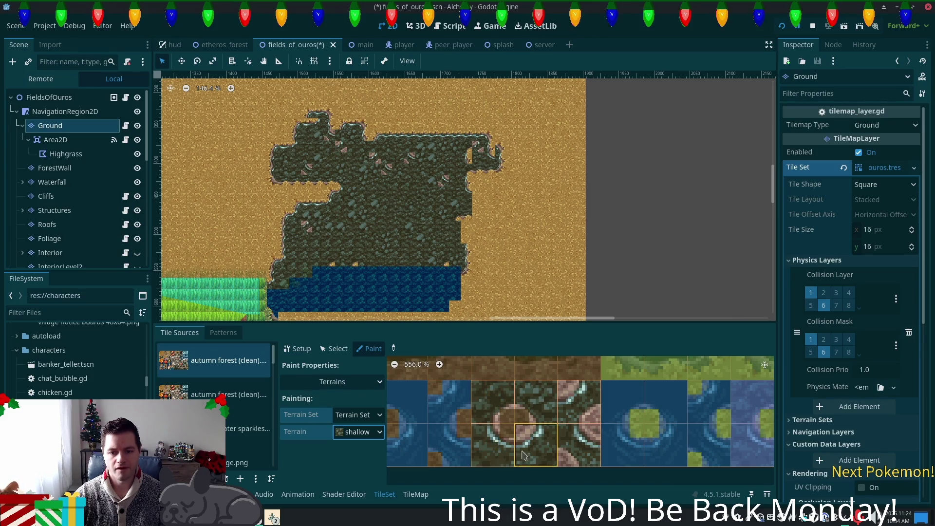
scroll(557, 439, "down", 2)
scroll(501, 431, "up", 2)
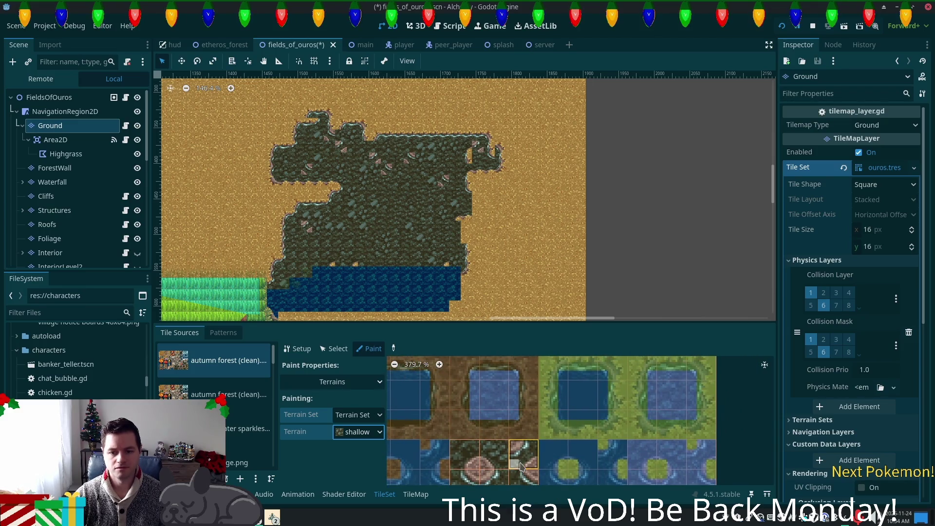
scroll(585, 445, "down", 2)
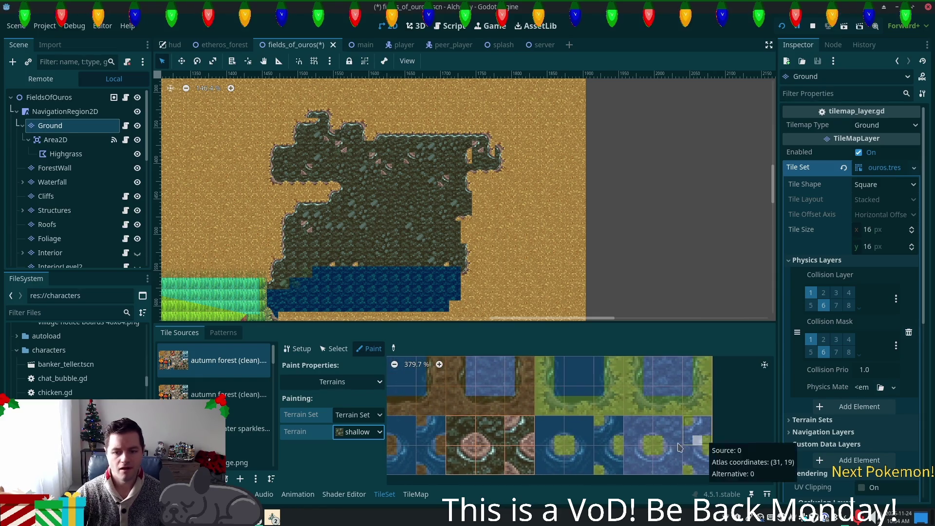
scroll(608, 444, "right", 2)
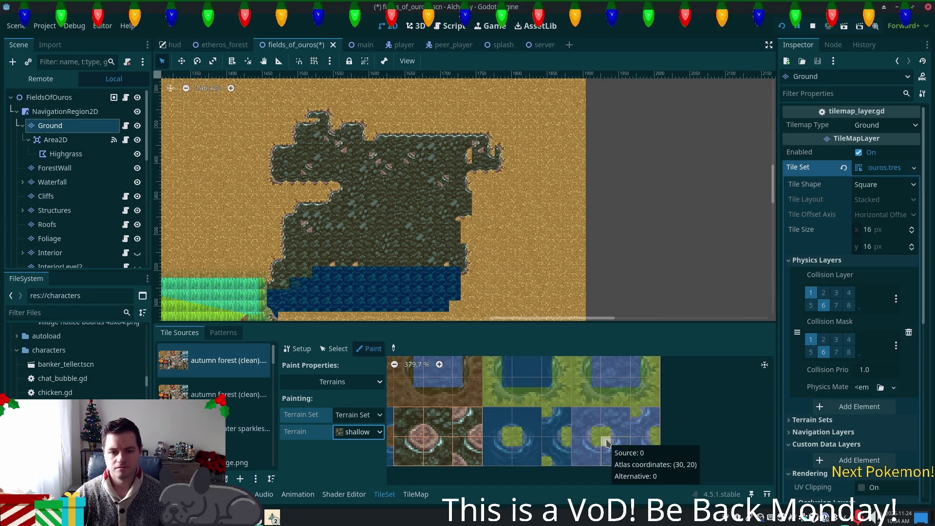
scroll(608, 444, "up", 2)
Step: Paint shallow bits on the island and lower water tiles, erase the bottom row, and save
left_click(497, 434)
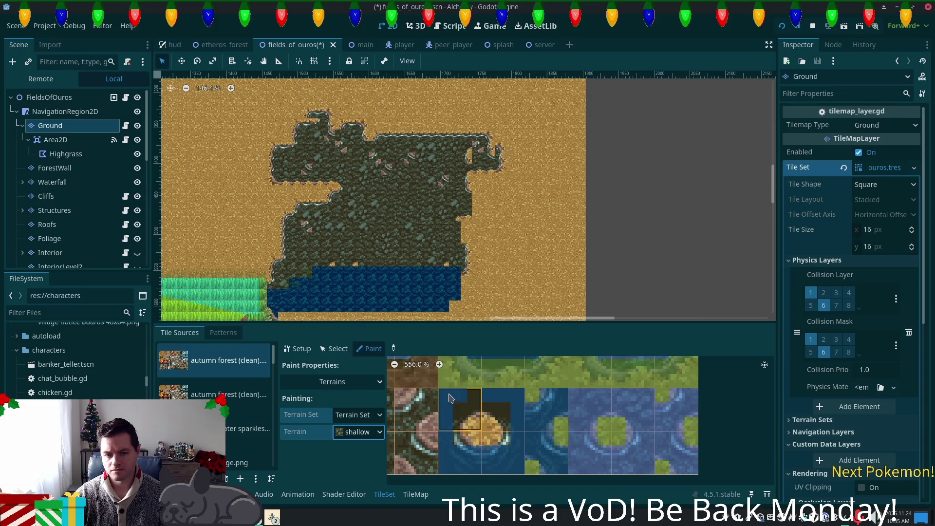
left_click(457, 469)
mouse_move(449, 471)
left_mouse_down()
mouse_move(505, 464)
mouse_move(504, 400)
mouse_move(682, 402)
mouse_move(615, 400)
left_mouse_up()
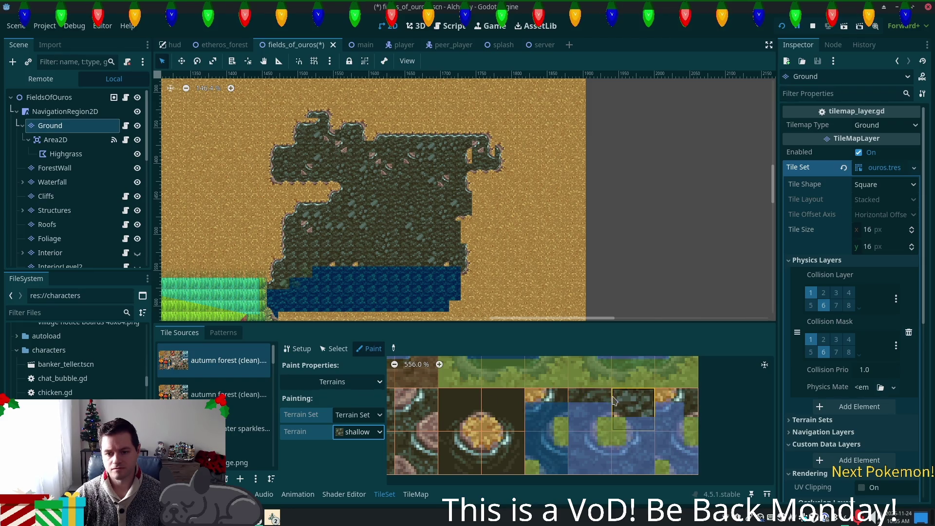
left_click_drag(527, 410, 694, 435)
mouse_move(572, 435)
left_mouse_down()
mouse_move(543, 421)
mouse_move(546, 438)
mouse_move(633, 448)
mouse_move(612, 433)
left_mouse_up()
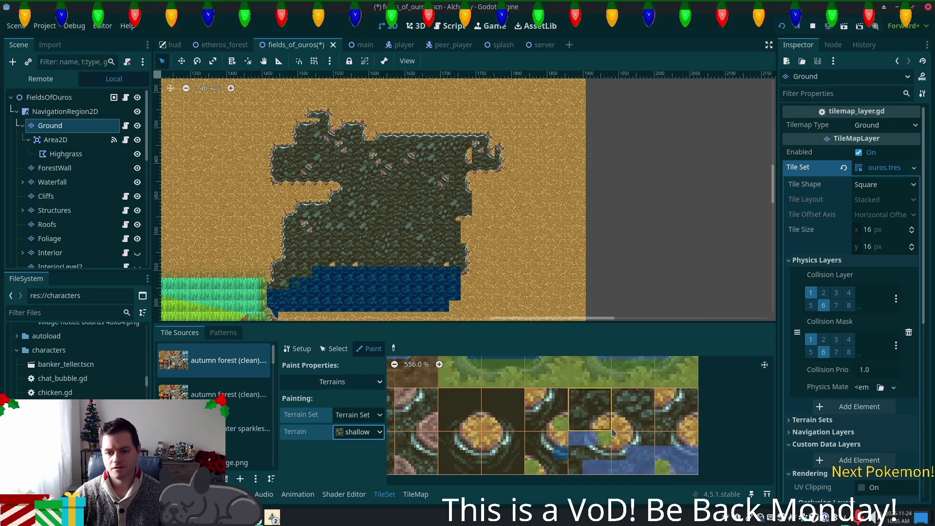
mouse_move(680, 467)
left_mouse_down()
mouse_move(560, 460)
mouse_move(588, 455)
left_mouse_up()
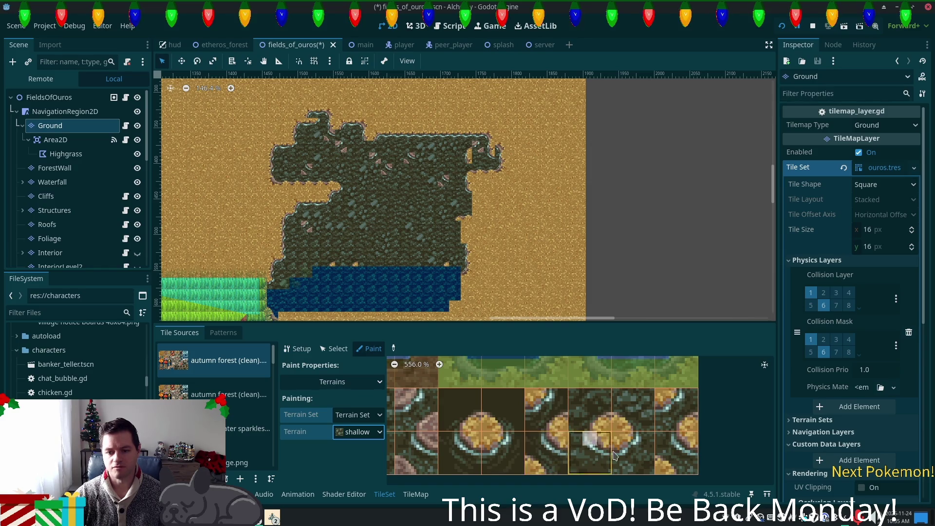
scroll(551, 433, "down", 3)
scroll(570, 444, "down", 1)
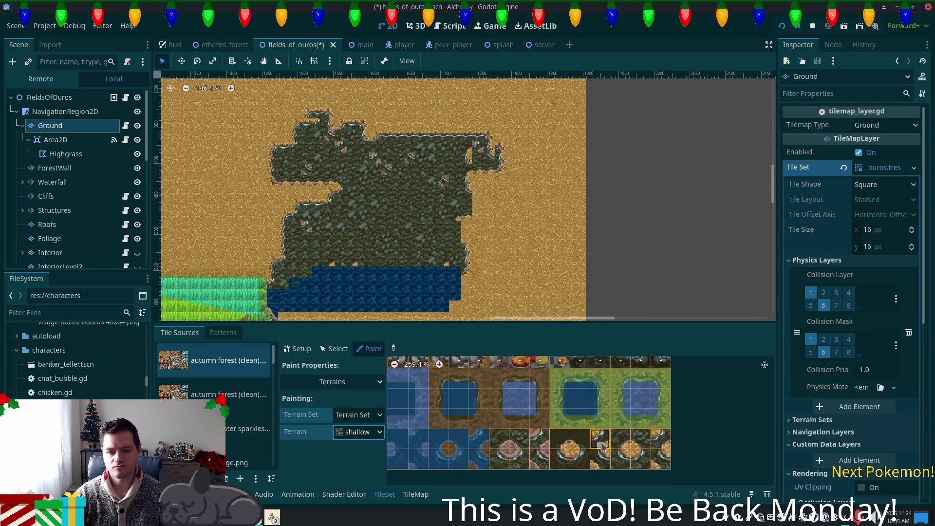
key("ctrl+s")
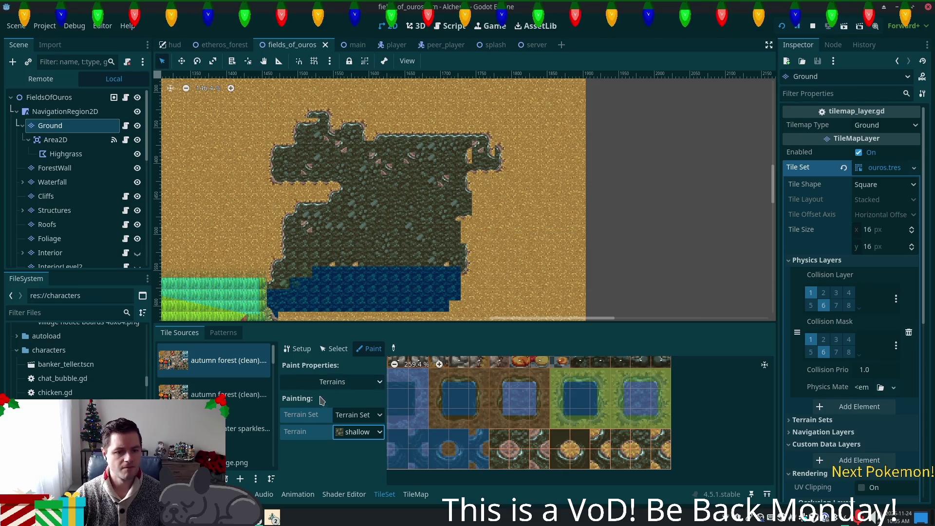
left_click(415, 494)
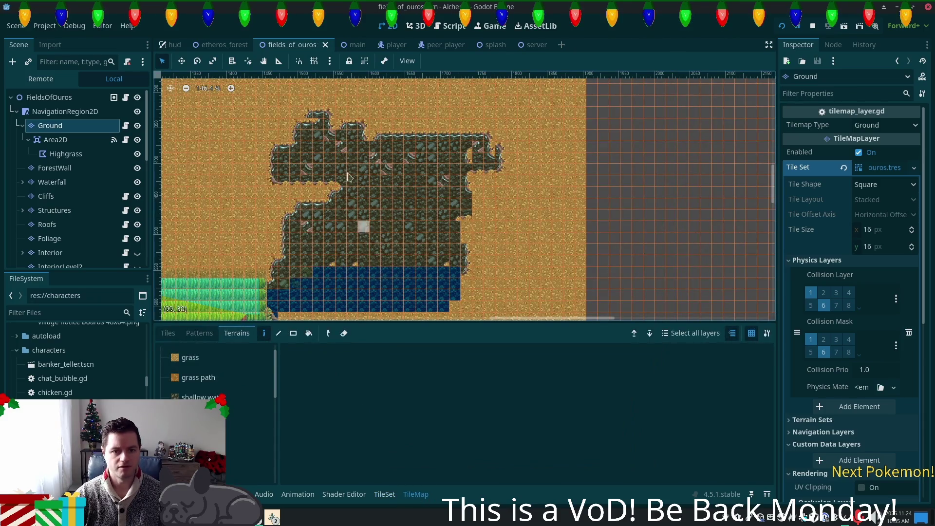
Step: Repaint the cliff-top interior with the chosen terrain to remove visible seams
scroll(340, 156, "up", 1)
scroll(340, 156, "up", 2)
left_click(302, 224, "ctrl")
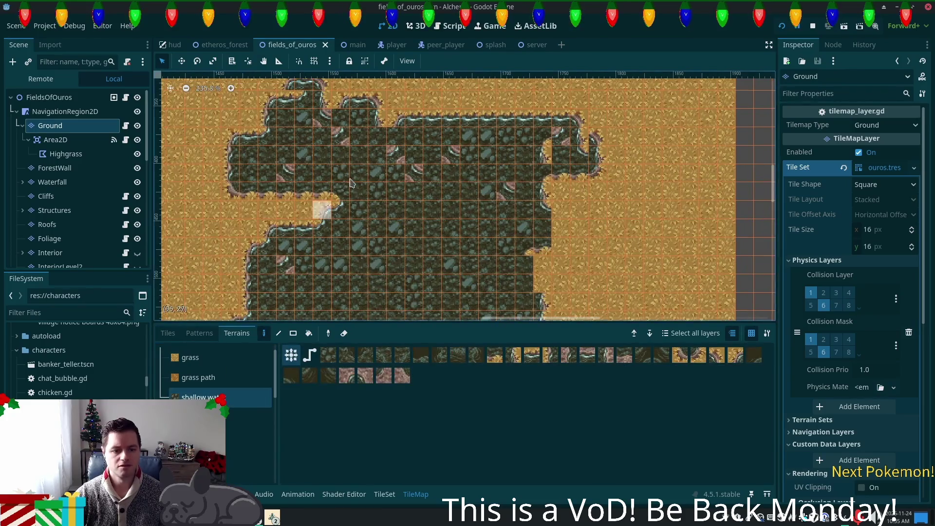
scroll(356, 290, "up", 2)
scroll(356, 290, "up", 3)
mouse_move(344, 268)
left_mouse_down()
mouse_move(336, 246)
mouse_move(363, 243)
mouse_move(511, 266)
mouse_move(545, 282)
mouse_move(438, 185)
mouse_move(343, 214)
mouse_move(336, 161)
mouse_move(316, 176)
mouse_move(293, 170)
mouse_move(300, 139)
left_mouse_up()
Step: Extend the dark cliff-top ground along the top row and top-right edge into the sand
mouse_move(404, 199)
left_mouse_down()
mouse_move(300, 158)
mouse_move(414, 142)
mouse_move(541, 161)
mouse_move(573, 245)
mouse_move(702, 243)
mouse_move(633, 141)
mouse_move(585, 161)
mouse_move(615, 254)
left_mouse_up()
scroll(657, 104, "down", 3)
mouse_move(591, 150)
left_mouse_down()
mouse_move(654, 177)
mouse_move(648, 146)
mouse_move(702, 146)
mouse_move(717, 117)
mouse_move(650, 96)
left_mouse_up()
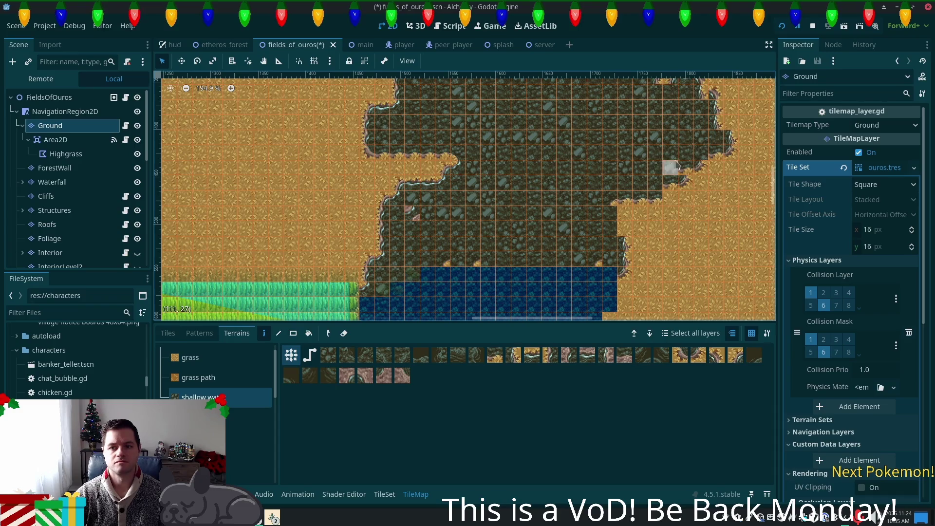
scroll(680, 165, "right", 5)
scroll(680, 166, "up", 3)
mouse_move(568, 158)
left_mouse_down()
mouse_move(531, 139)
mouse_move(475, 139)
mouse_move(570, 152)
mouse_move(539, 155)
mouse_move(548, 141)
mouse_move(548, 156)
left_mouse_up()
left_click(583, 147)
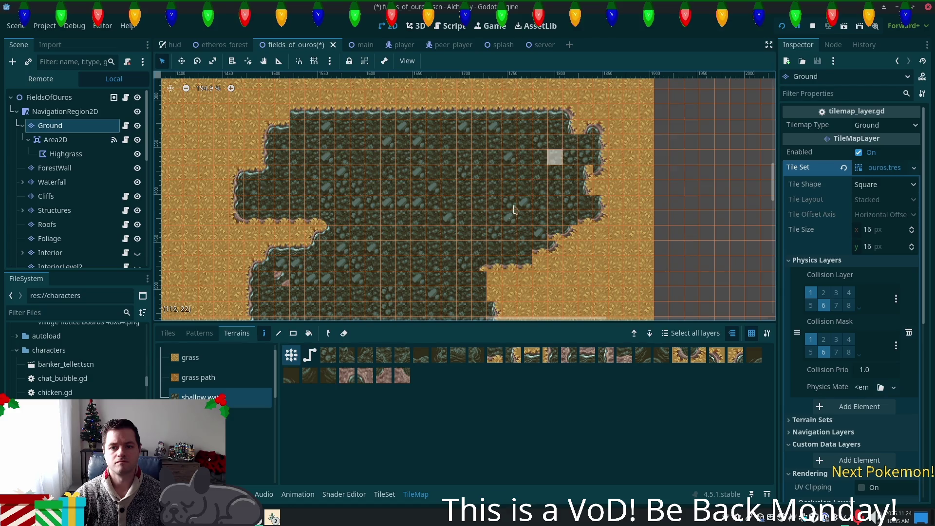
Step: Pan the map to inspect the cliff ground above the pond and the grass to its left
scroll(553, 165, "down", 5)
scroll(556, 151, "left", 5)
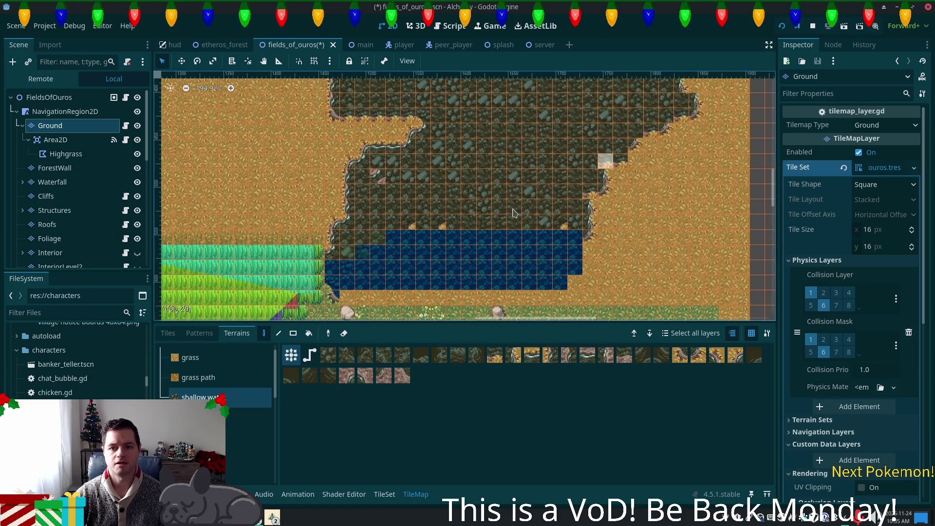
scroll(527, 209, "down", 1)
scroll(477, 266, "down", 3)
scroll(478, 266, "right", 2)
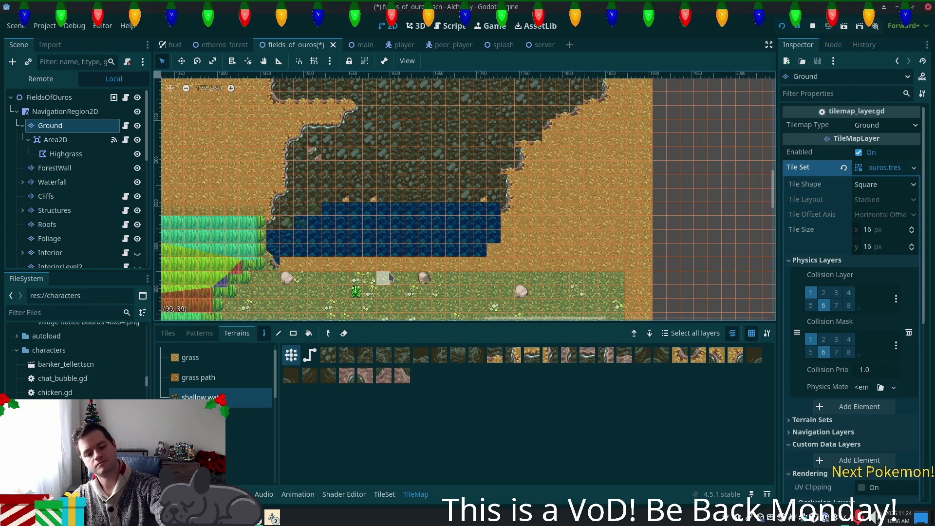
scroll(439, 279, "down", 2)
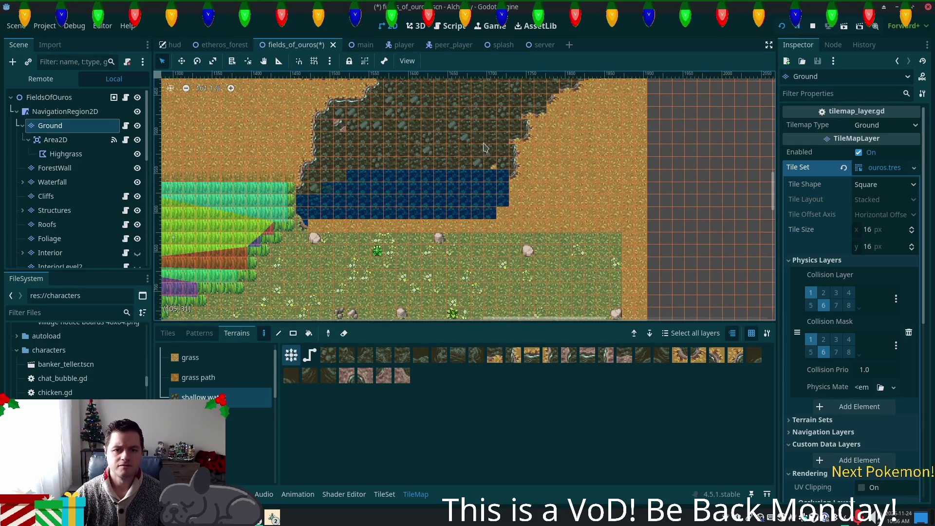
mouse_move(358, 128)
left_mouse_down()
mouse_move(414, 222)
mouse_move(506, 219)
mouse_move(536, 243)
mouse_move(546, 200)
mouse_move(519, 193)
mouse_move(563, 188)
mouse_move(541, 220)
mouse_move(560, 171)
left_mouse_up()
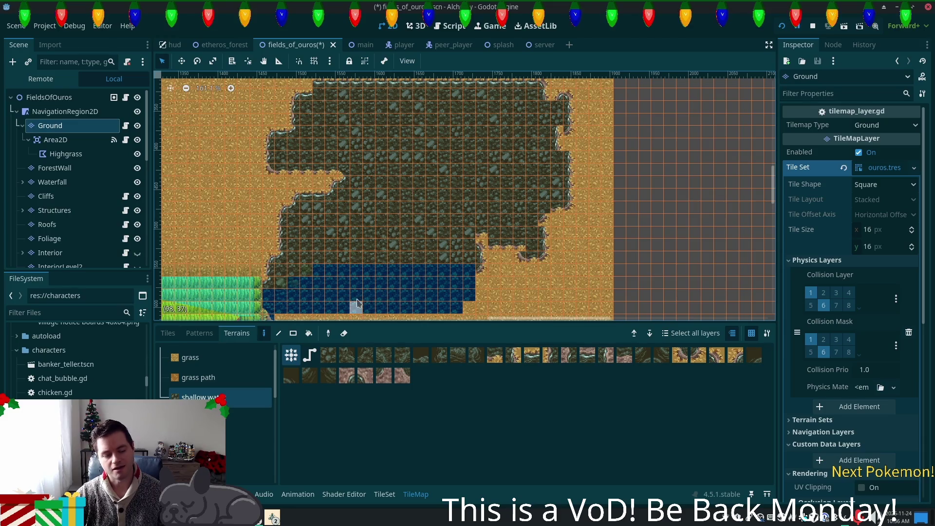
mouse_move(337, 288)
left_mouse_down()
mouse_move(635, 221)
mouse_move(548, 169)
mouse_move(428, 177)
left_mouse_up()
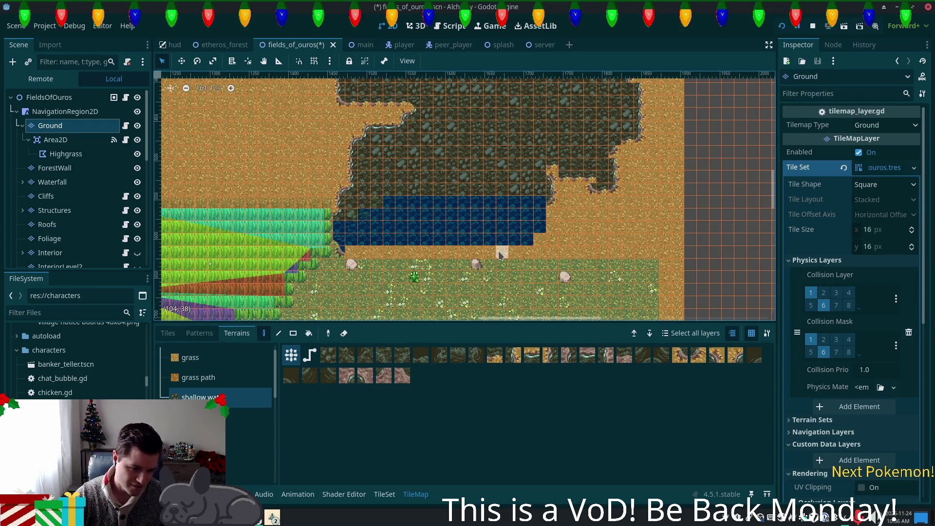
Step: Select a water terrain further down the Terrains list
scroll(541, 244, "down", 1)
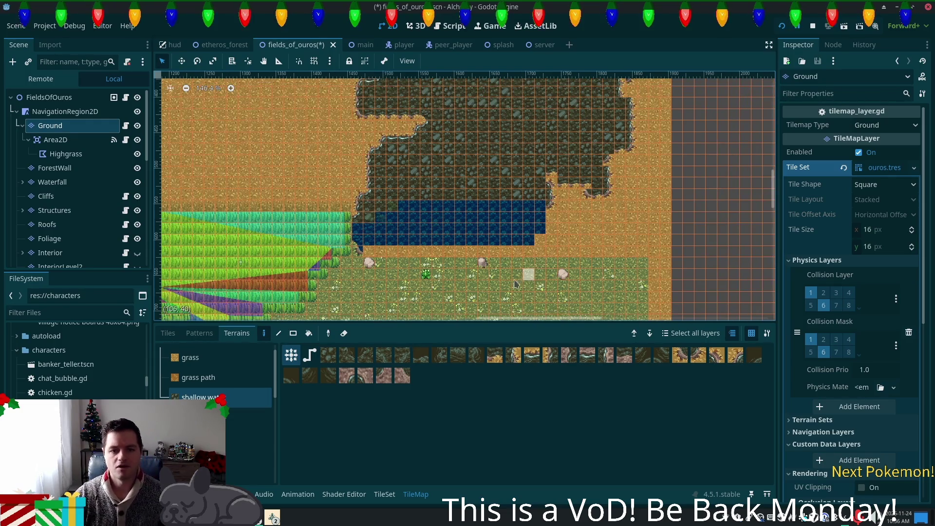
scroll(458, 270, "up", 6)
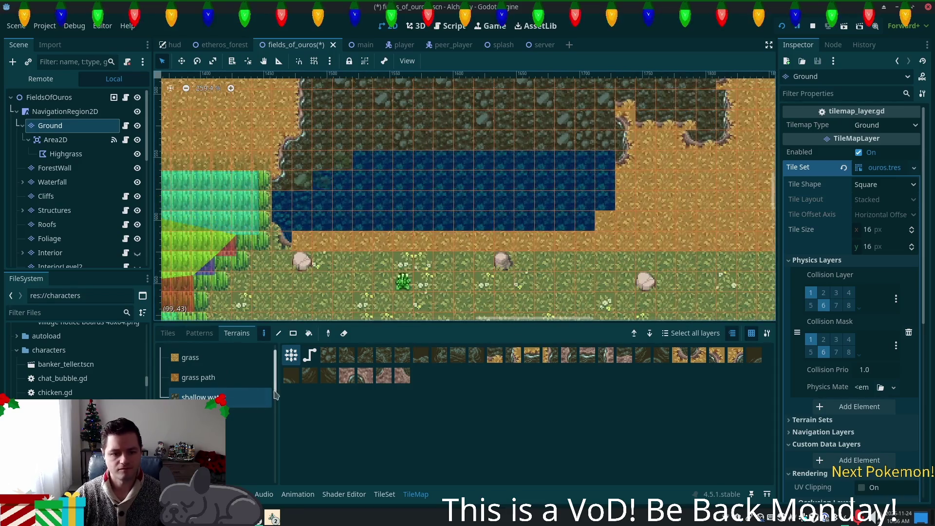
scroll(273, 392, "down", 2)
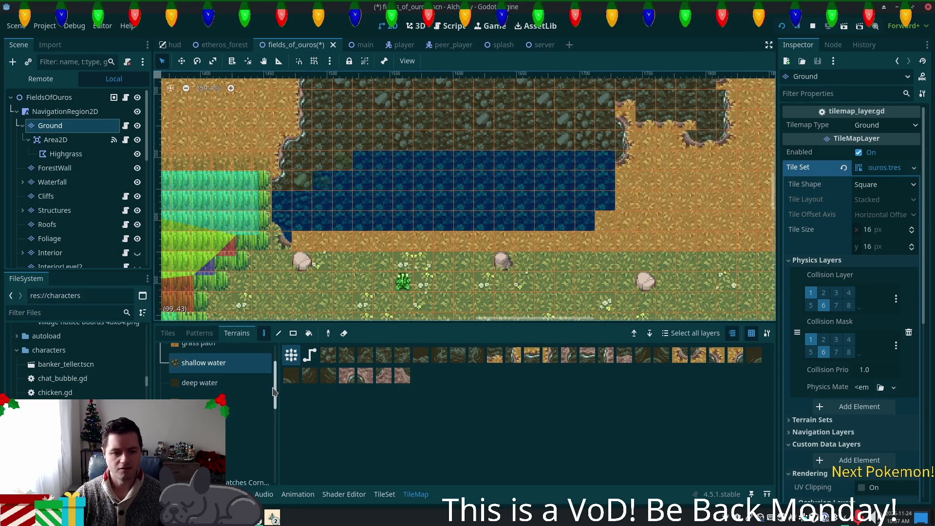
scroll(274, 390, "down", 5)
left_click(226, 447)
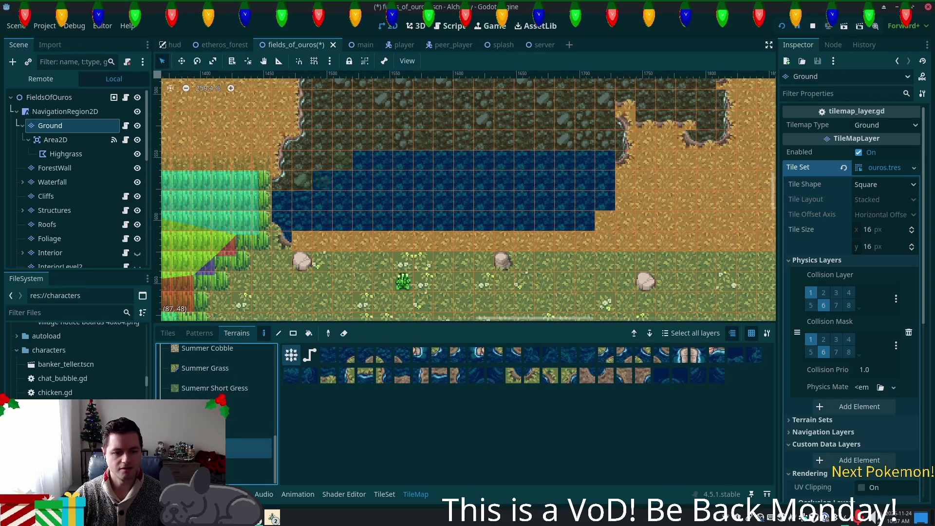
Step: In the TileSet's forest source atlas, erase terrain 2 from the top-row tiles
left_click(384, 494)
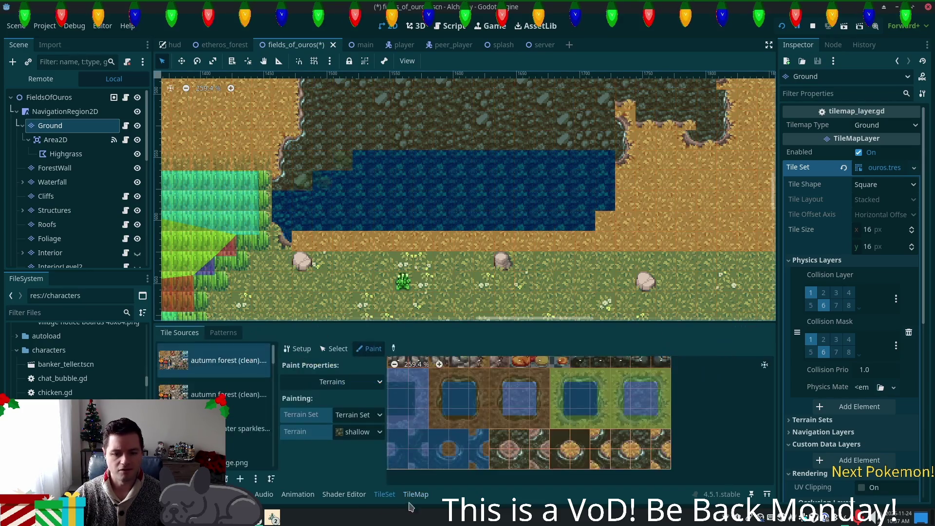
scroll(268, 390, "down", 10)
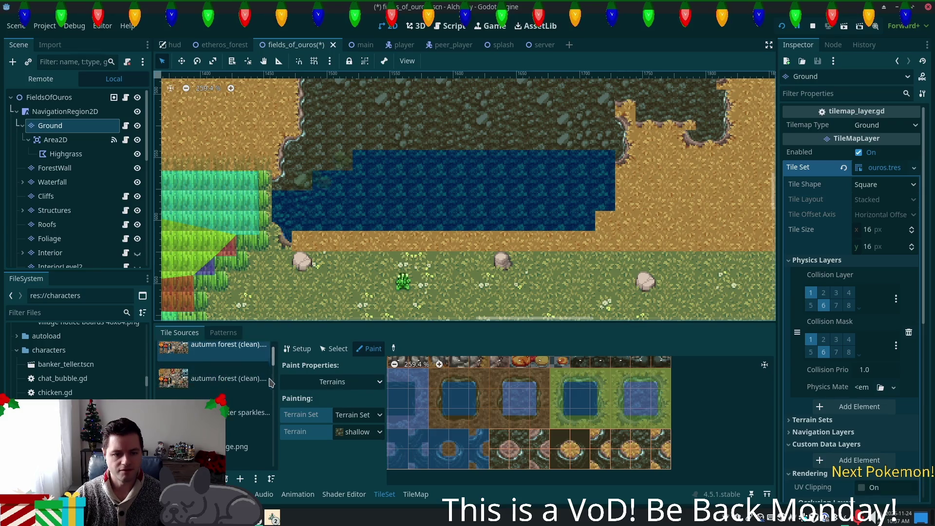
scroll(243, 419, "up", 5)
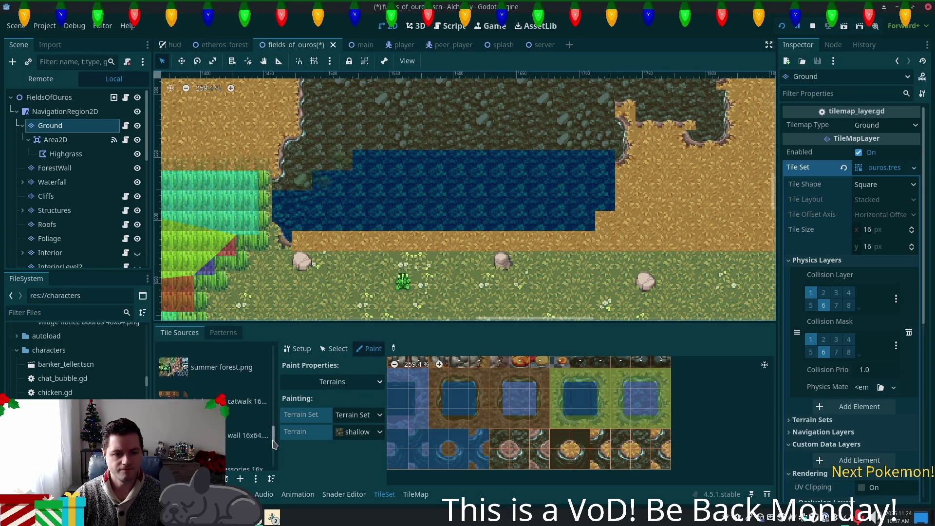
left_click(246, 444)
scroll(657, 438, "down", 3)
scroll(608, 393, "up", 7)
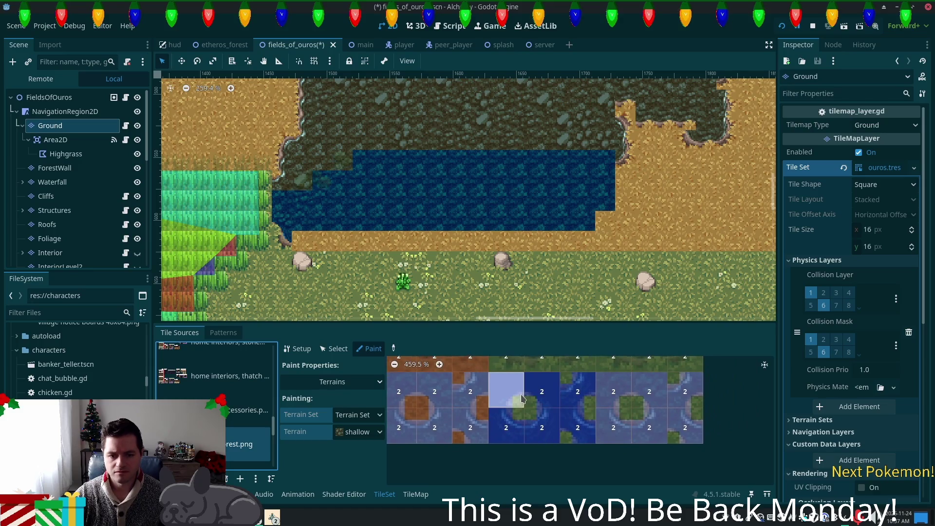
mouse_move(504, 389)
left_mouse_down()
mouse_move(682, 393)
mouse_move(648, 426)
mouse_move(434, 426)
mouse_move(558, 441)
left_mouse_up()
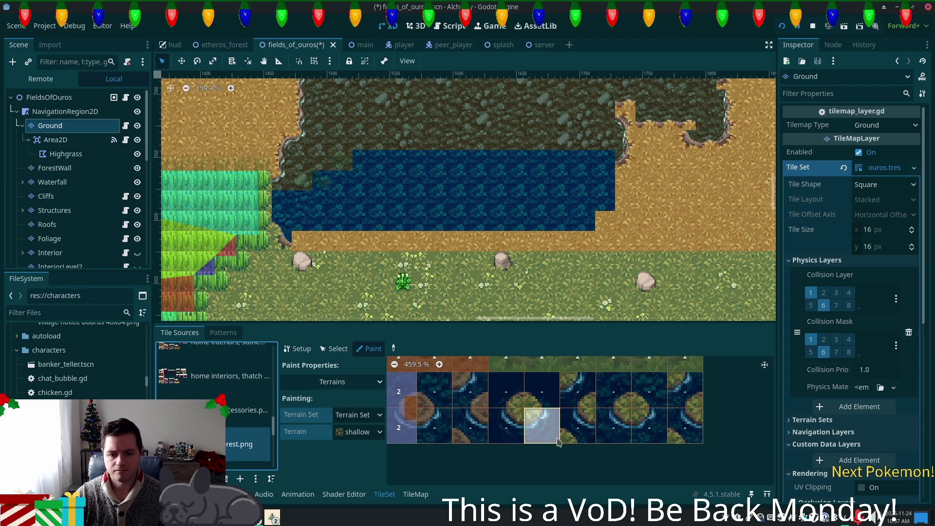
Step: Erase terrain from the remaining water-edge tiles and two bottom-row tiles, then save the scene
scroll(558, 441, "down", 1)
mouse_move(541, 407)
left_mouse_down()
mouse_move(502, 419)
mouse_move(468, 414)
mouse_move(549, 400)
left_mouse_up()
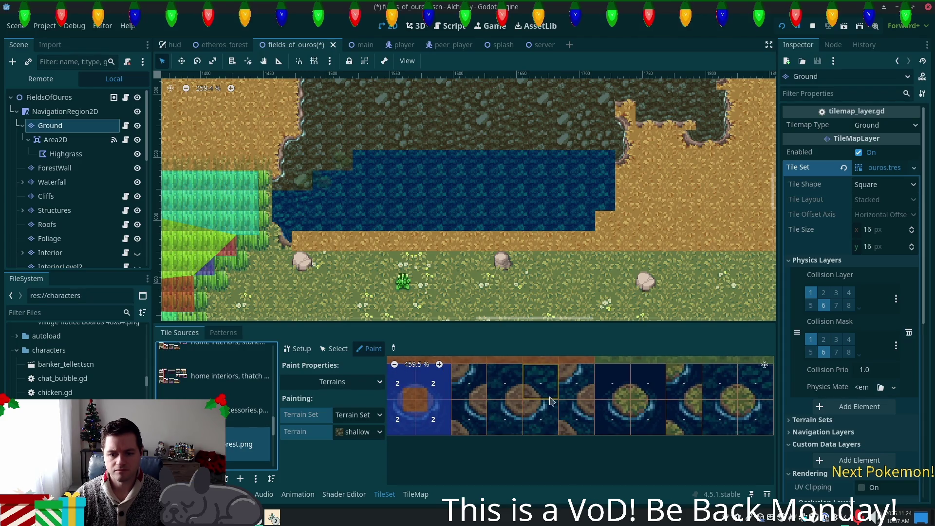
scroll(599, 414, "down", 3)
scroll(653, 426, "down", 2)
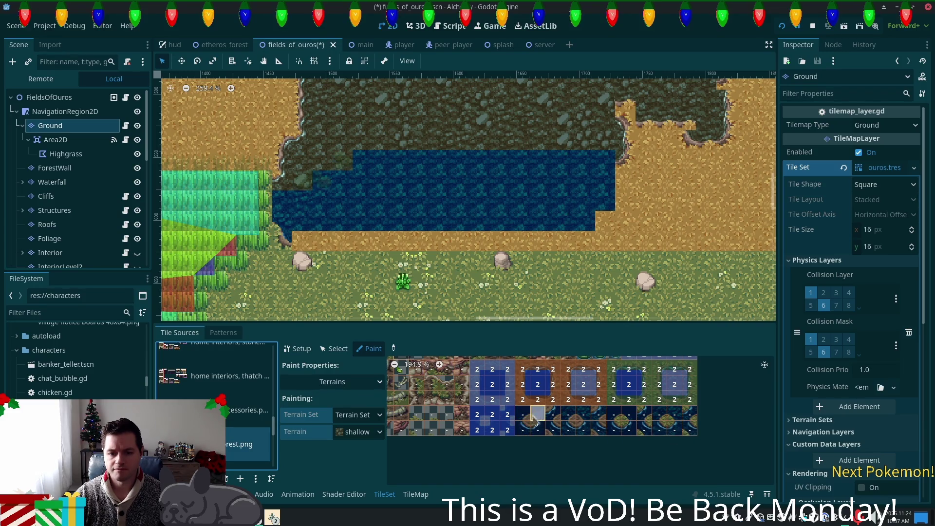
left_click_drag(480, 428, 507, 429)
key("ctrl+s")
Step: Check the map's water terrain choice, then go back to the TileSet's forest tile source
left_click(427, 495)
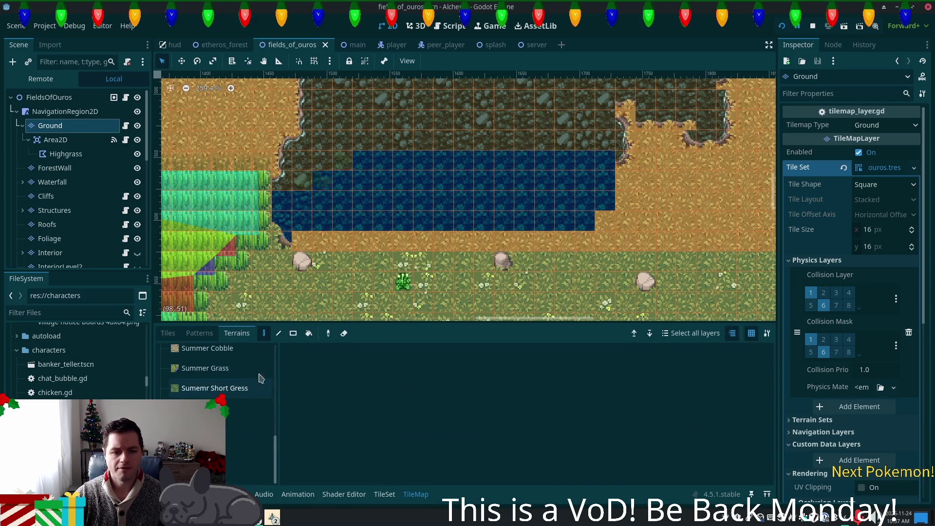
left_click(255, 443)
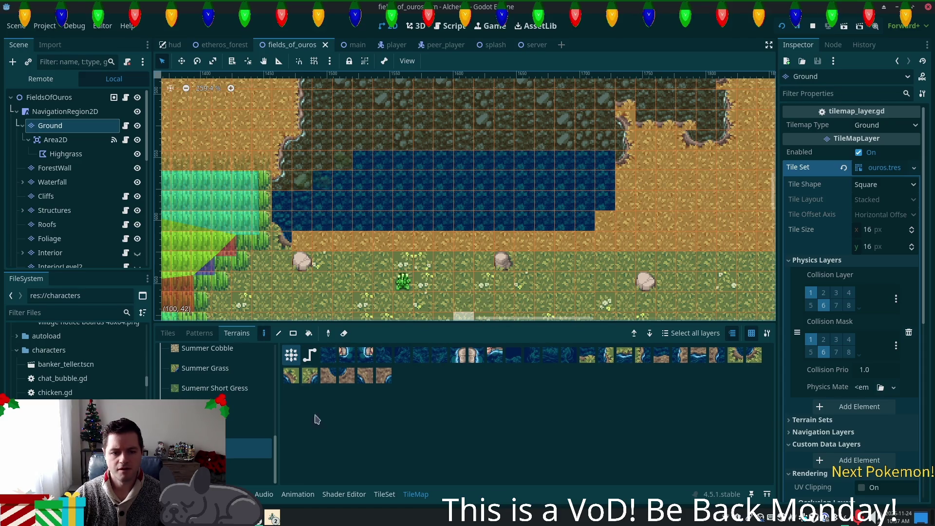
left_click(388, 495)
left_click(227, 434)
Step: Assign the Water terrain from terrain set 2 to the water atlas tiles and save
scroll(594, 429, "up", 2)
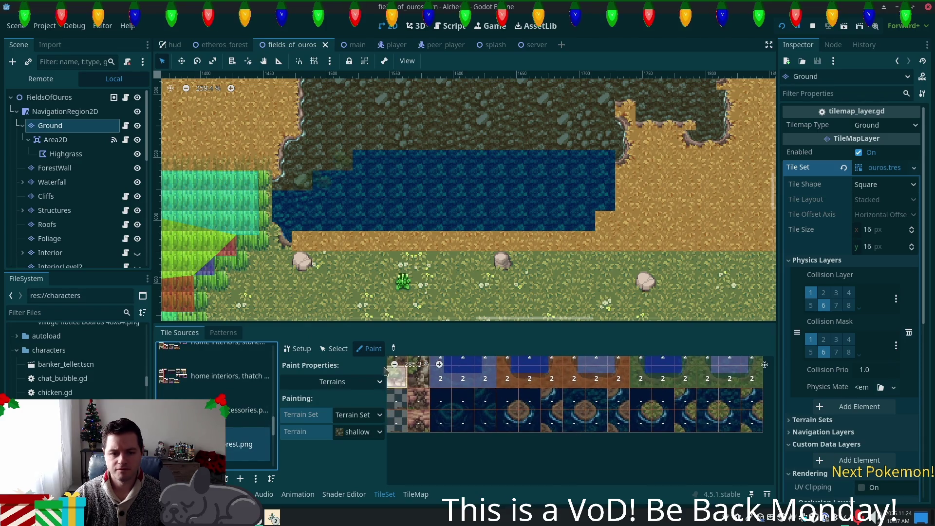
left_click(369, 433)
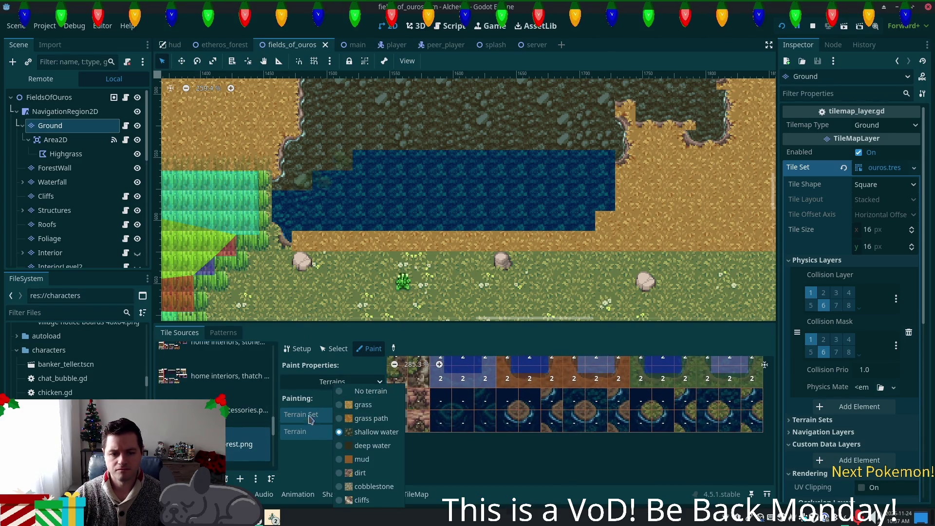
left_click(349, 415)
left_click(357, 416)
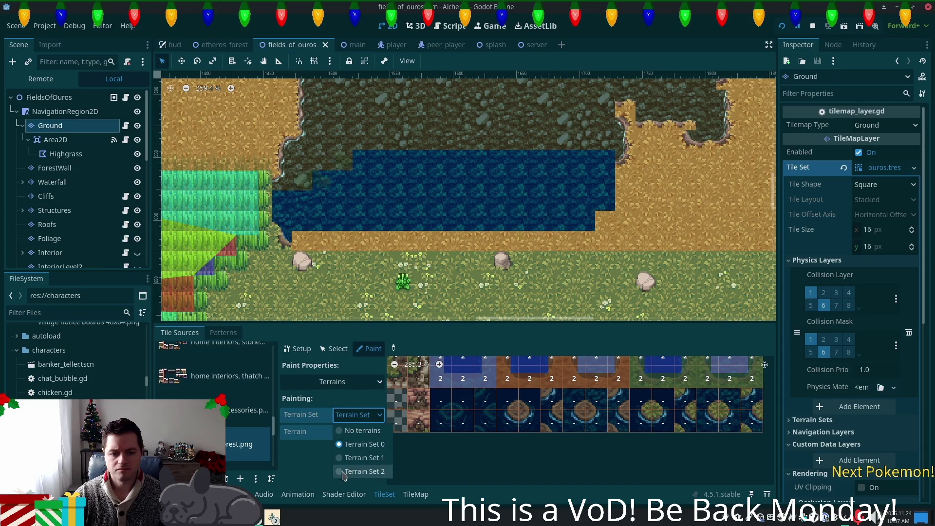
left_click(363, 471)
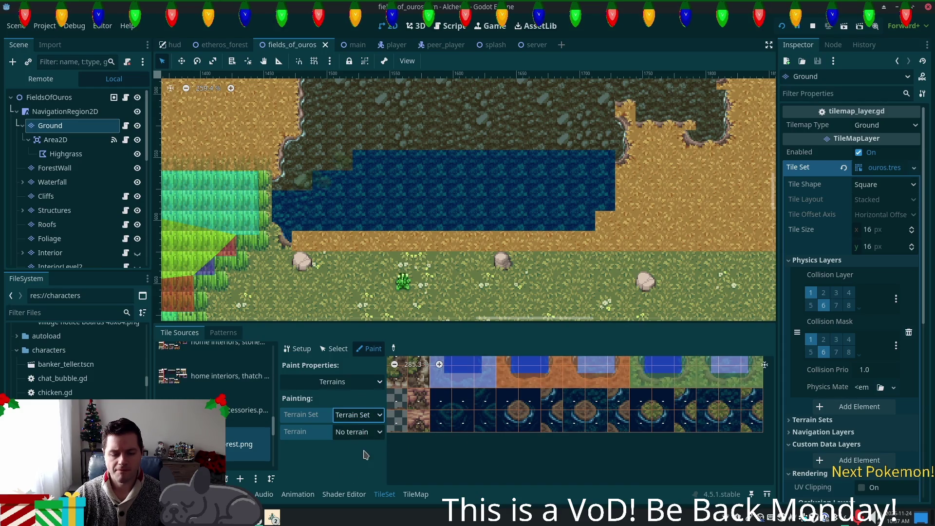
left_click(363, 432)
left_click(358, 485)
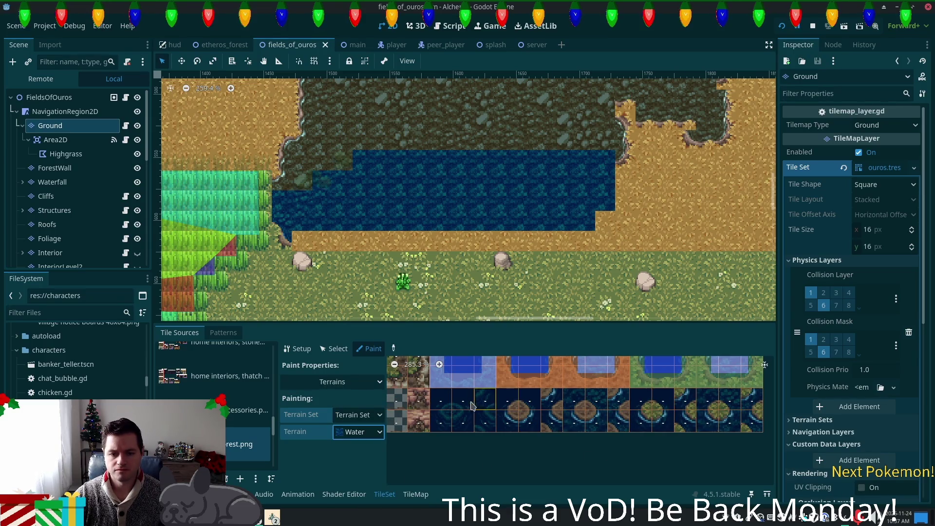
left_click(461, 430)
key("ctrl+s")
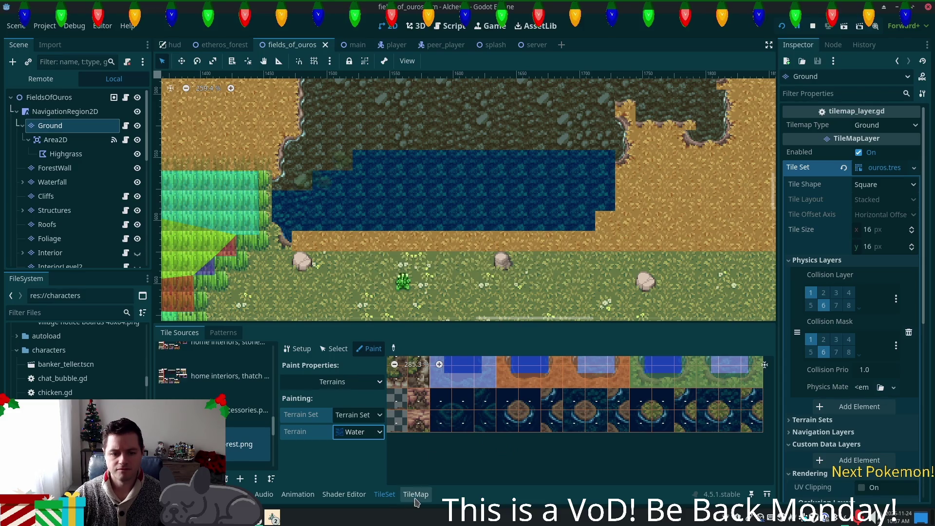
Step: Return to TileMap terrain painting with the Ground layer selected
left_click(416, 494)
left_click(81, 140)
left_click(50, 125)
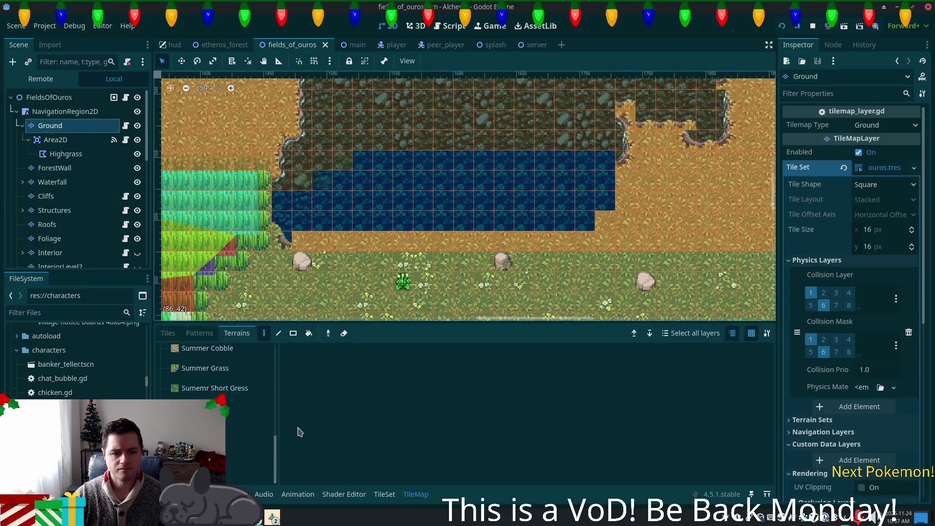
Step: Paint Water terrain along the sand row beside the pond
left_click(248, 458)
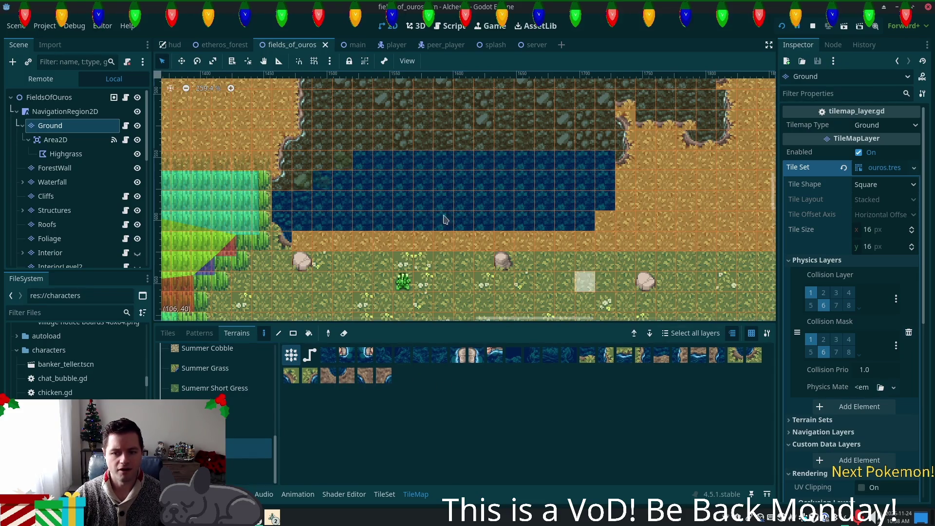
mouse_move(585, 241)
left_mouse_down()
mouse_move(429, 242)
mouse_move(526, 282)
mouse_move(604, 249)
mouse_move(326, 242)
mouse_move(302, 229)
mouse_move(468, 283)
mouse_move(584, 263)
mouse_move(492, 281)
mouse_move(629, 229)
mouse_move(545, 268)
mouse_move(601, 271)
mouse_move(463, 259)
mouse_move(630, 264)
mouse_move(643, 220)
mouse_move(626, 146)
mouse_move(673, 179)
mouse_move(692, 233)
mouse_move(687, 195)
mouse_move(604, 214)
mouse_move(682, 180)
left_mouse_up()
scroll(577, 312, "up", 2)
scroll(577, 311, "up", 2)
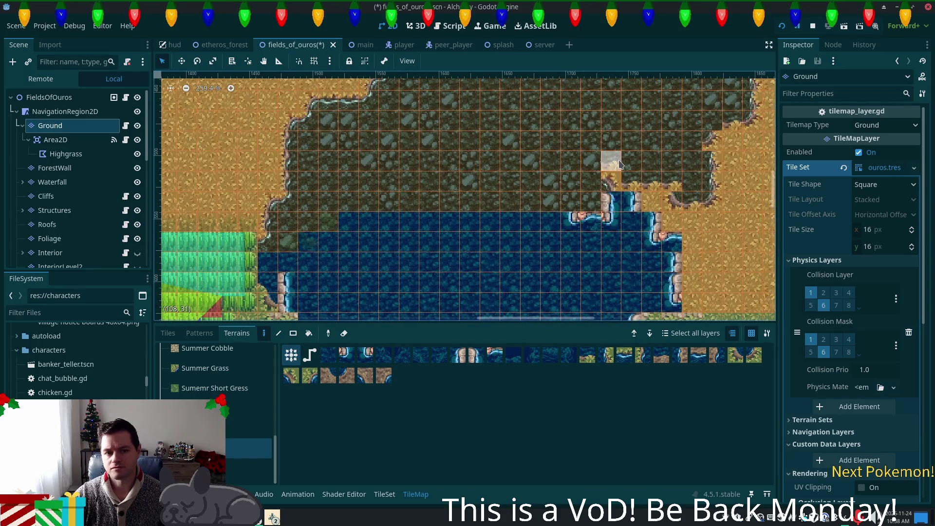
scroll(630, 275, "down", 1)
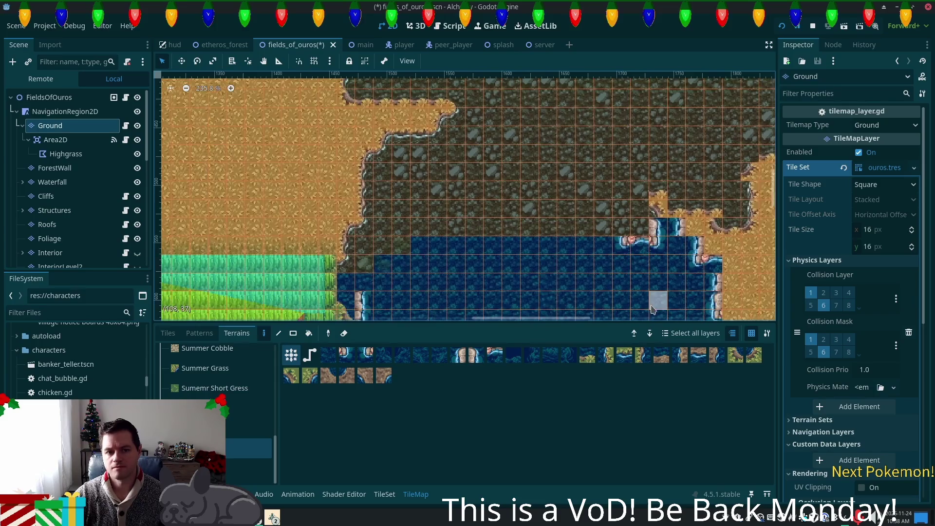
scroll(557, 234, "down", 8)
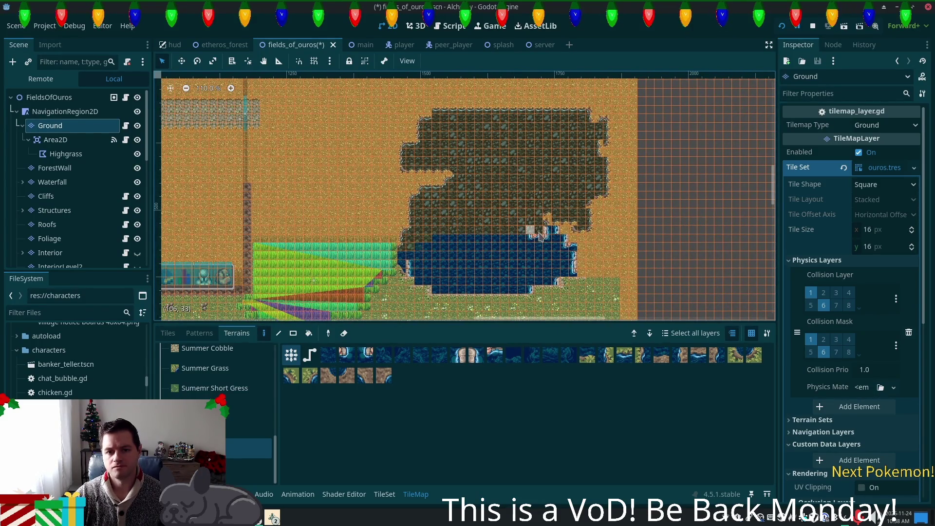
scroll(525, 276, "up", 5)
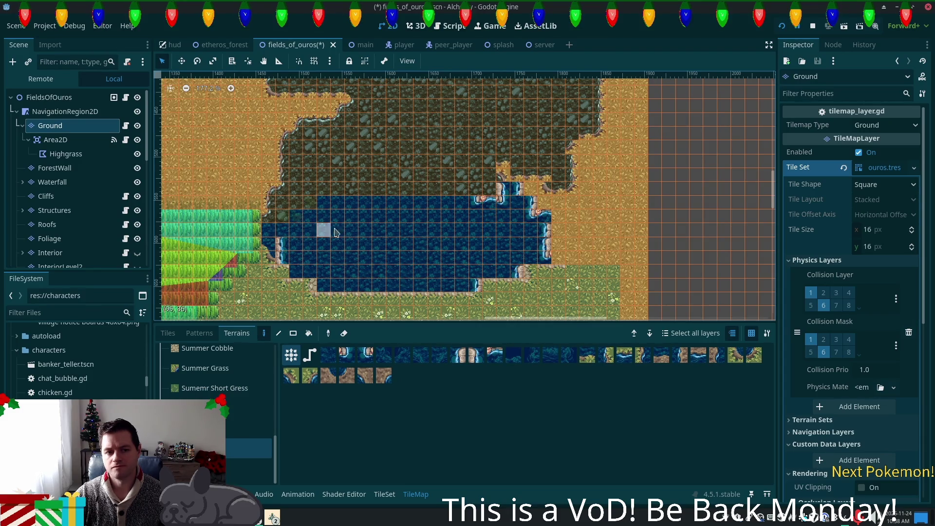
scroll(587, 238, "left", 5)
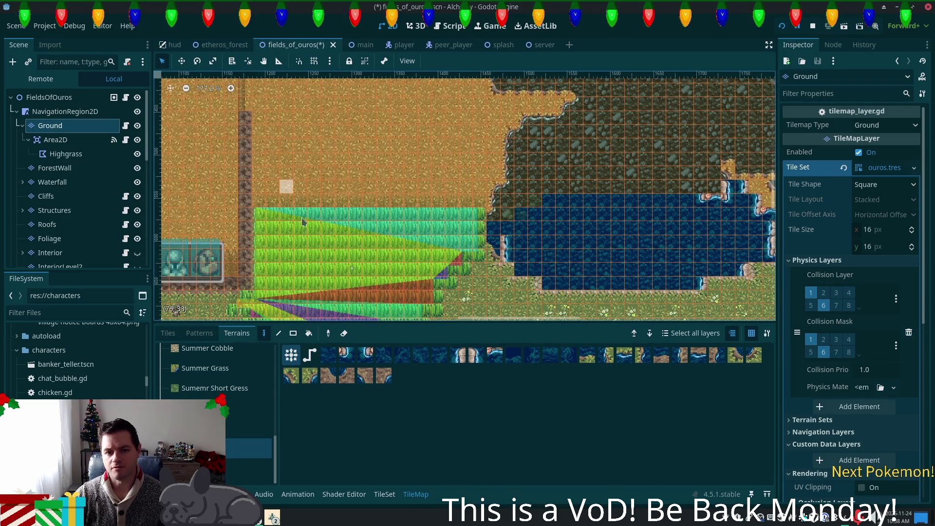
scroll(685, 200, "right", 5)
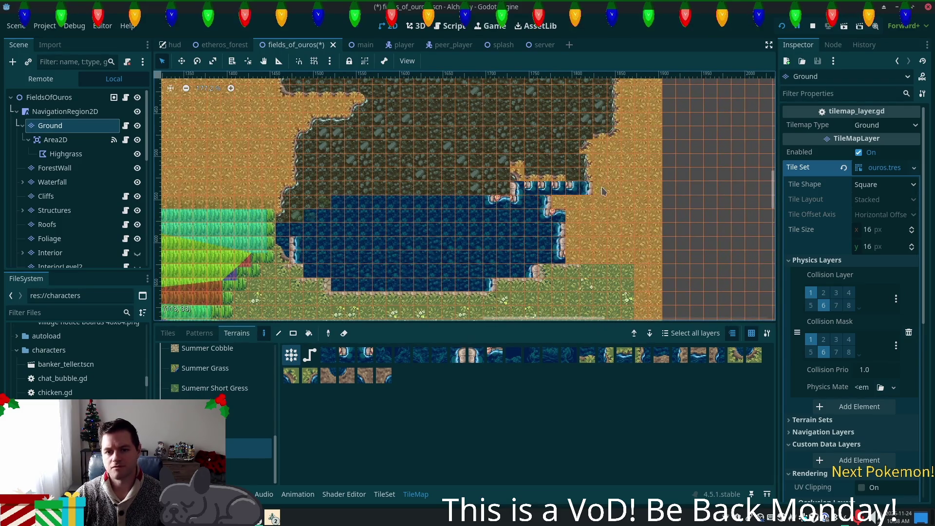
Step: Add a water row along the pond's top and extend its right edge, then select the Foliage layer
mouse_move(598, 185)
left_mouse_down()
mouse_move(492, 192)
mouse_move(585, 175)
mouse_move(487, 160)
mouse_move(438, 195)
mouse_move(385, 175)
mouse_move(463, 175)
mouse_move(439, 195)
mouse_move(380, 190)
mouse_move(404, 165)
mouse_move(379, 152)
mouse_move(351, 175)
mouse_move(346, 199)
mouse_move(316, 186)
mouse_move(340, 208)
mouse_move(300, 204)
mouse_move(561, 215)
mouse_move(560, 238)
mouse_move(583, 216)
mouse_move(574, 229)
mouse_move(588, 228)
mouse_move(560, 273)
mouse_move(528, 283)
mouse_move(589, 229)
mouse_move(599, 180)
mouse_move(582, 156)
mouse_move(635, 140)
left_mouse_up()
mouse_move(617, 190)
left_mouse_down()
mouse_move(638, 233)
mouse_move(634, 278)
mouse_move(633, 253)
mouse_move(518, 284)
mouse_move(628, 283)
mouse_move(618, 273)
mouse_move(536, 287)
mouse_move(606, 279)
left_mouse_up()
scroll(607, 278, "down", 3)
scroll(606, 279, "right", 5)
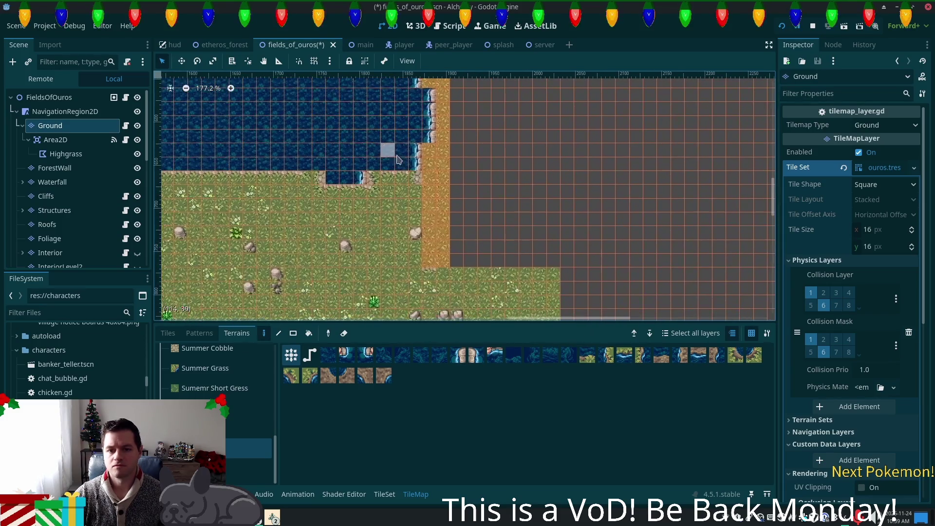
scroll(456, 303, "up", 3)
scroll(455, 302, "left", 2)
scroll(455, 303, "down", 2)
scroll(468, 221, "up", 2)
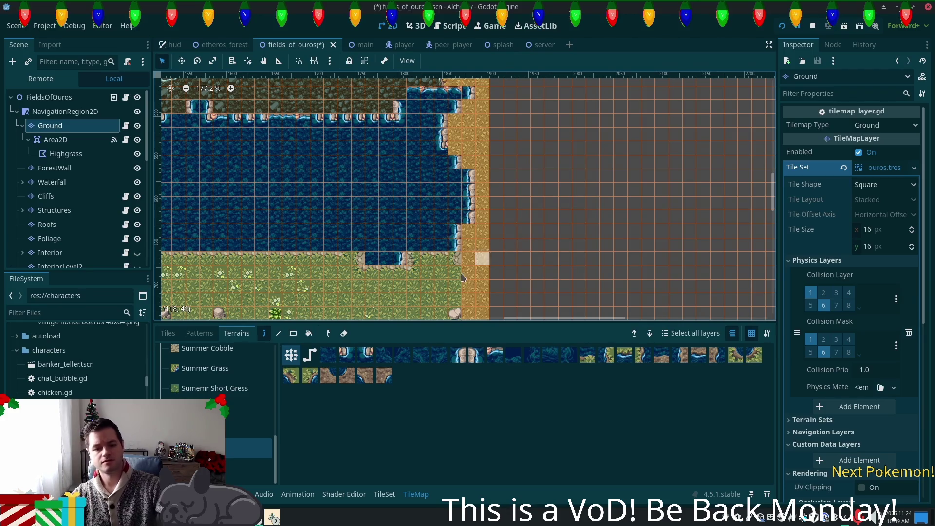
scroll(462, 224, "down", 5)
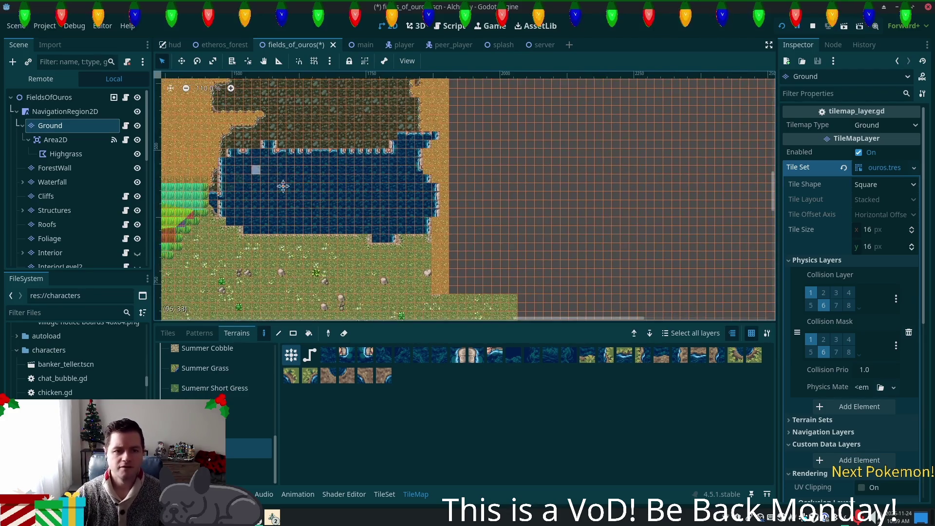
scroll(414, 244, "up", 6)
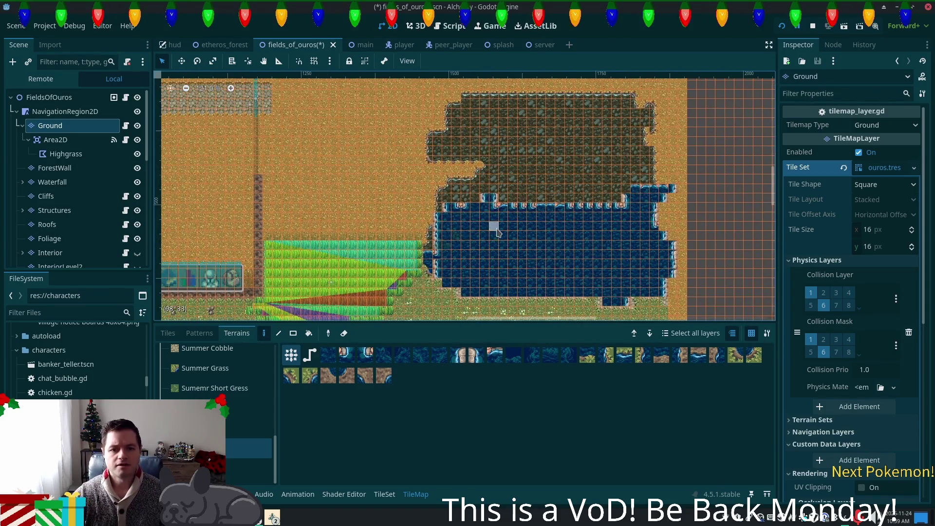
scroll(389, 248, "up", 3)
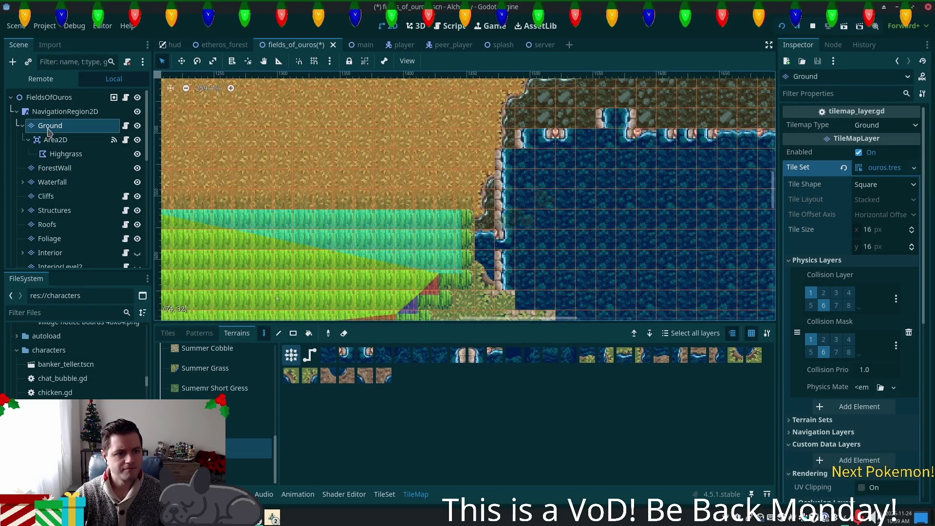
left_click(53, 238)
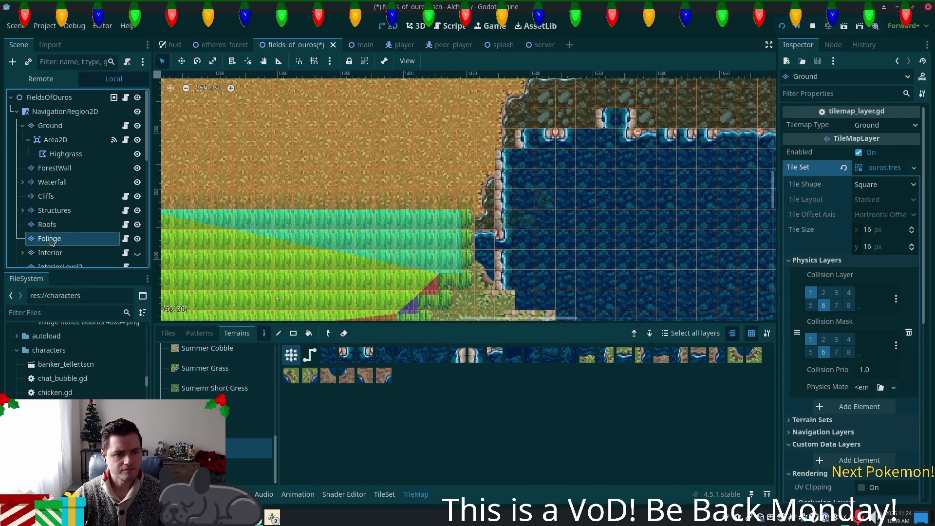
left_click_drag(278, 260, 370, 253)
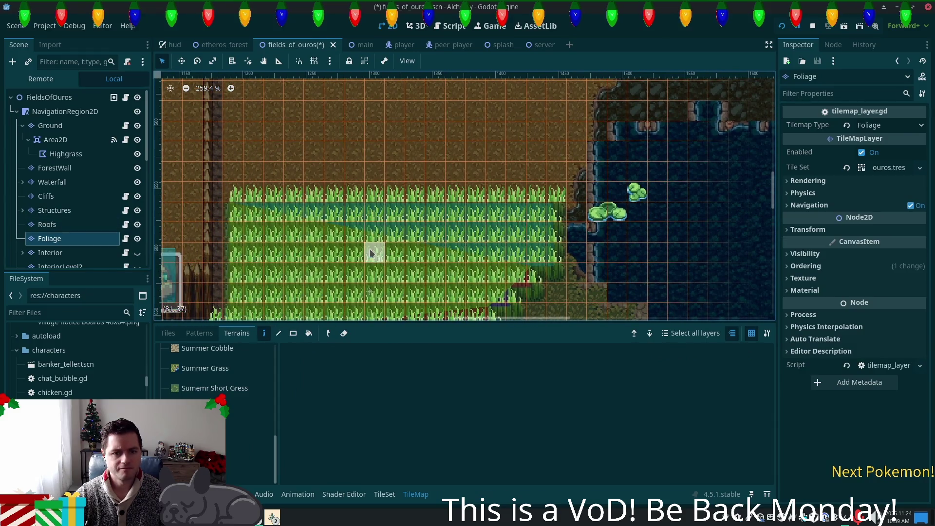
scroll(69, 220, "down", 3)
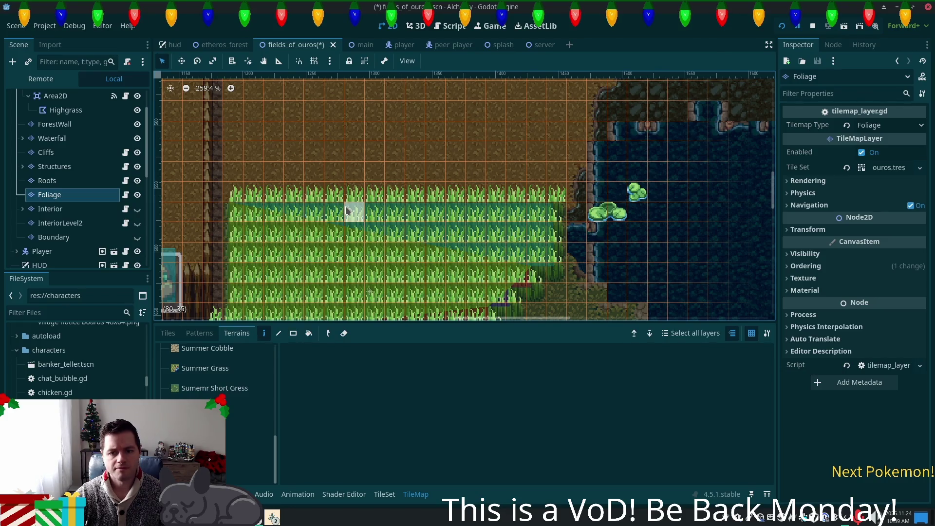
scroll(629, 263, "down", 5)
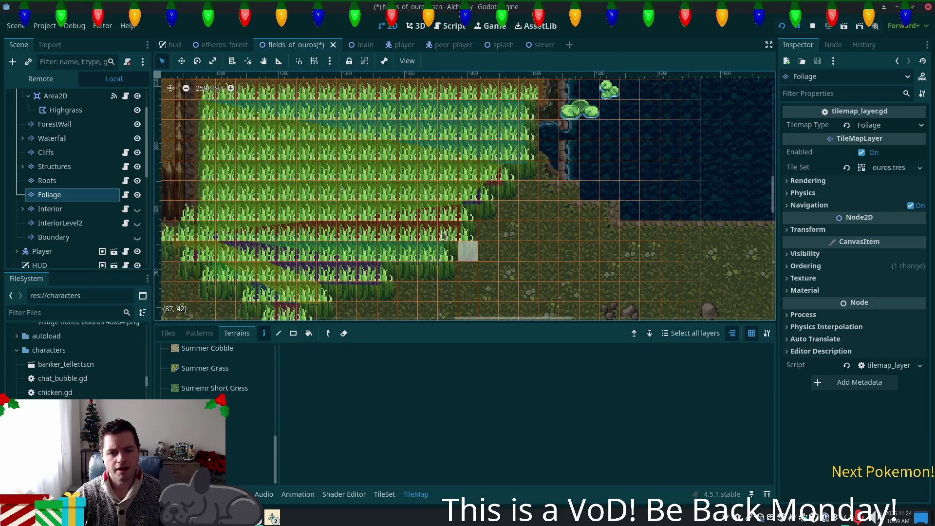
scroll(71, 131, "up", 3)
left_click(51, 125)
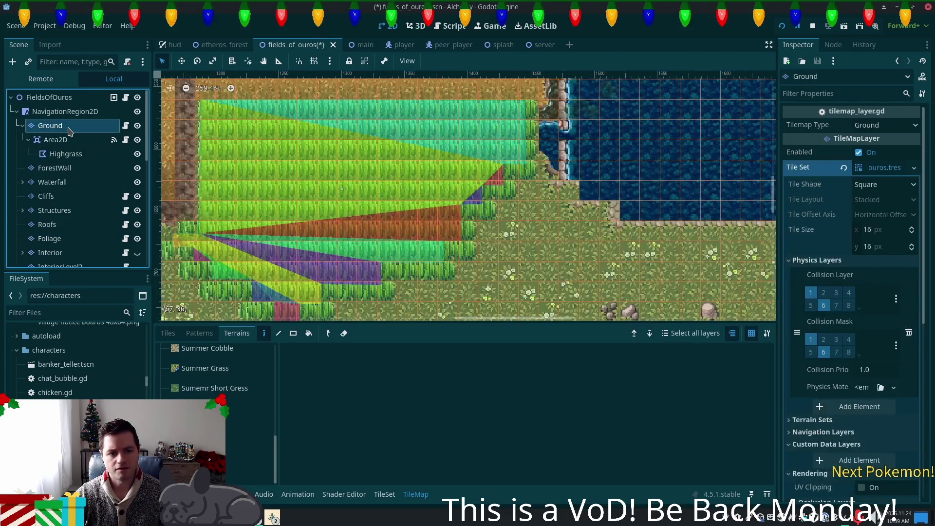